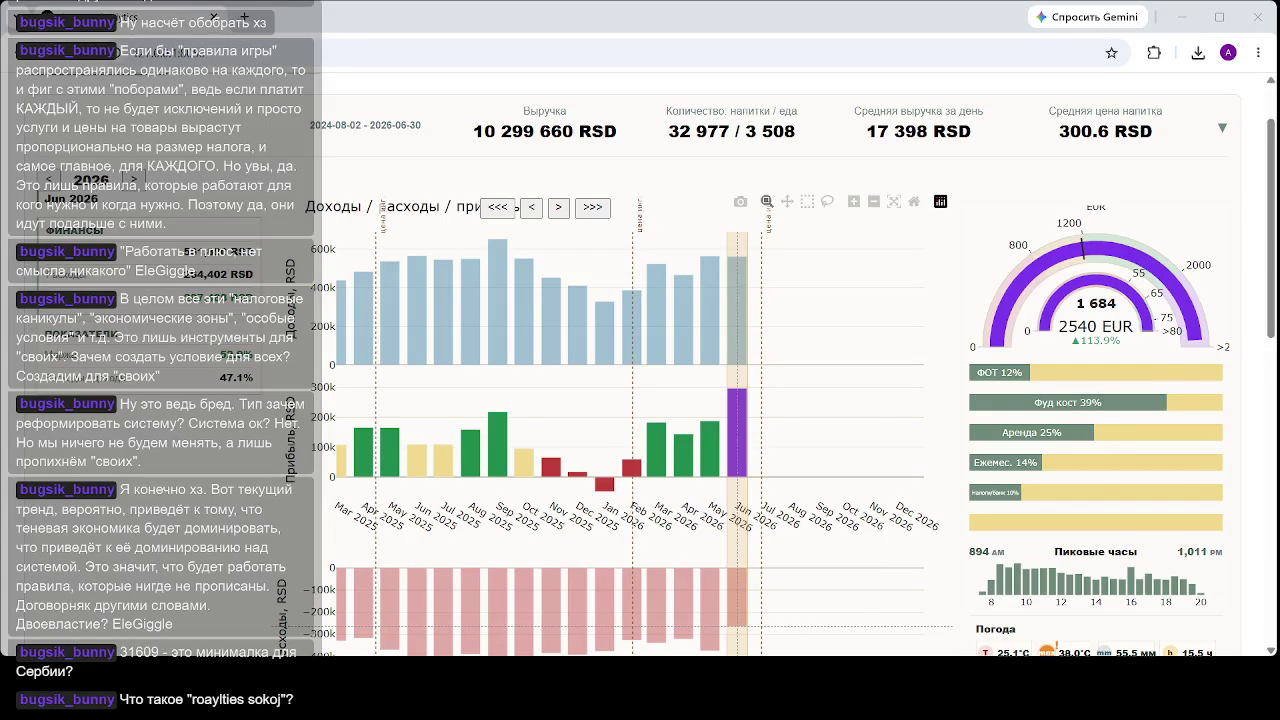
- Select the Jan 2026 column to show January 2026's details, gauge and cost bars
left_click(604, 420)
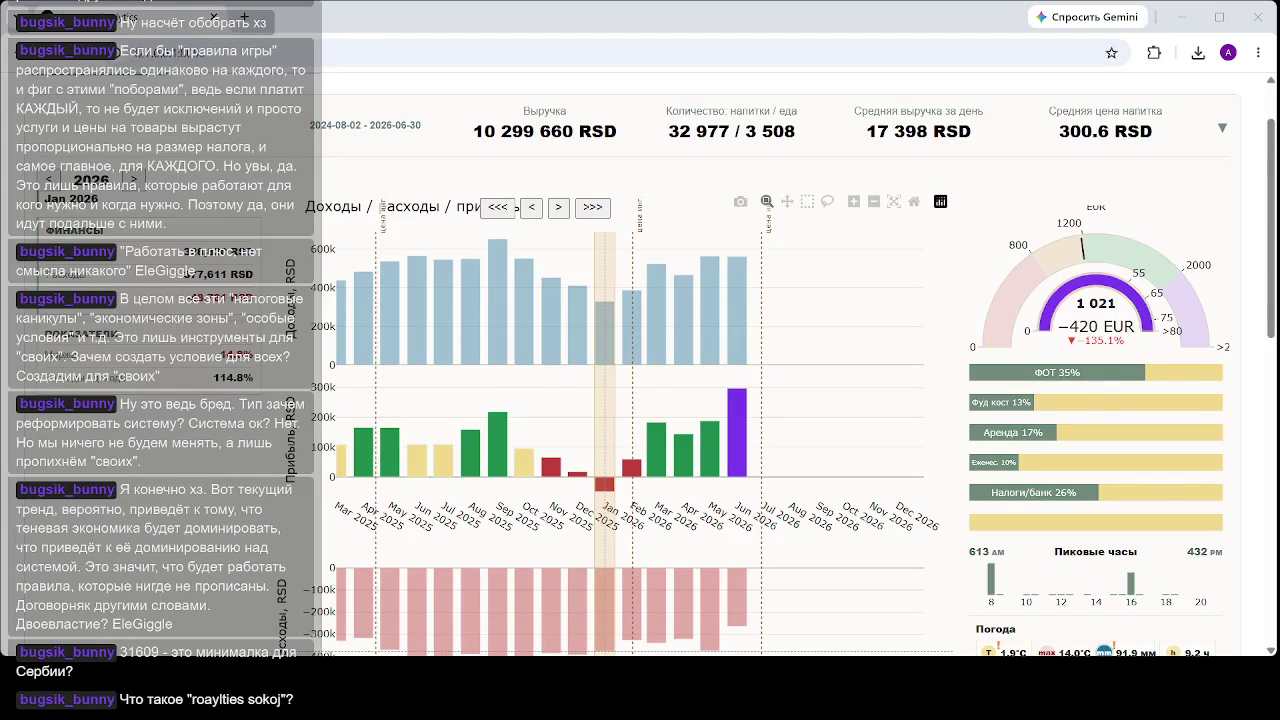
- Switch between October 2025 and March 2026 figures, ending on October 2025 (gauge 810 EUR)
key("Left")
key("Left")
key("Left")
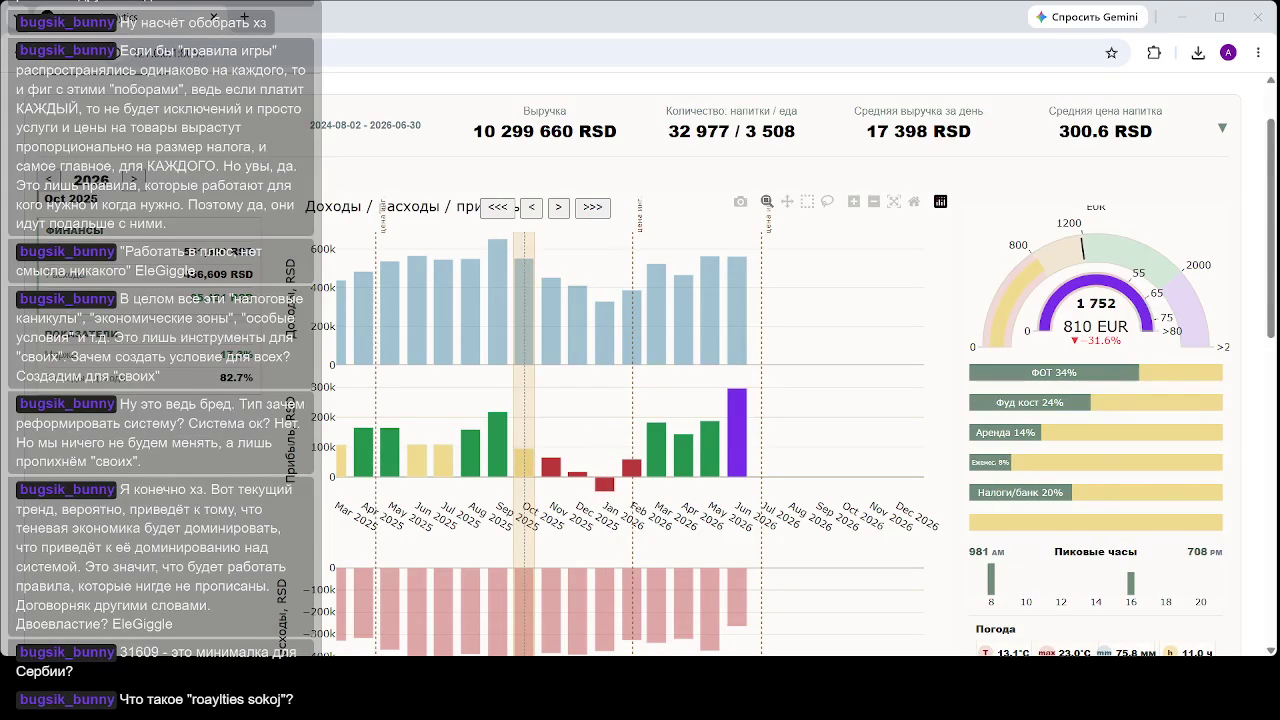
left_click(656, 420)
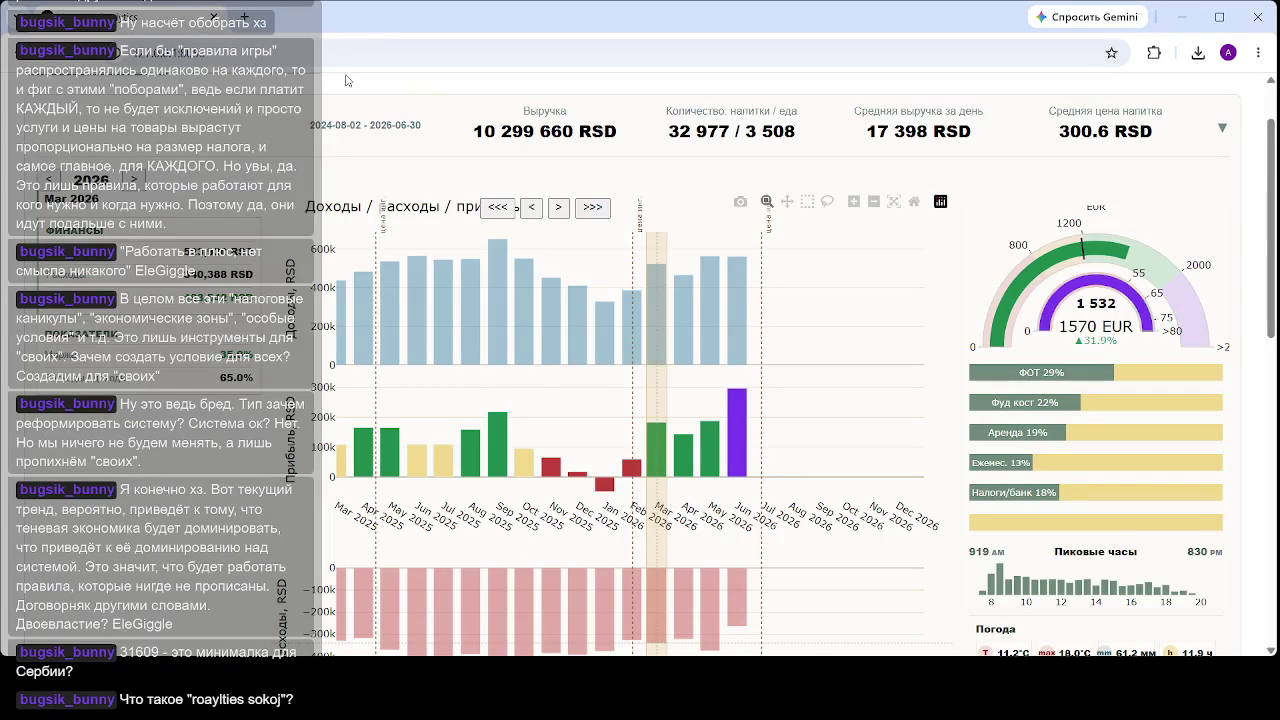
key("Left")
key("Left")
key("Left")
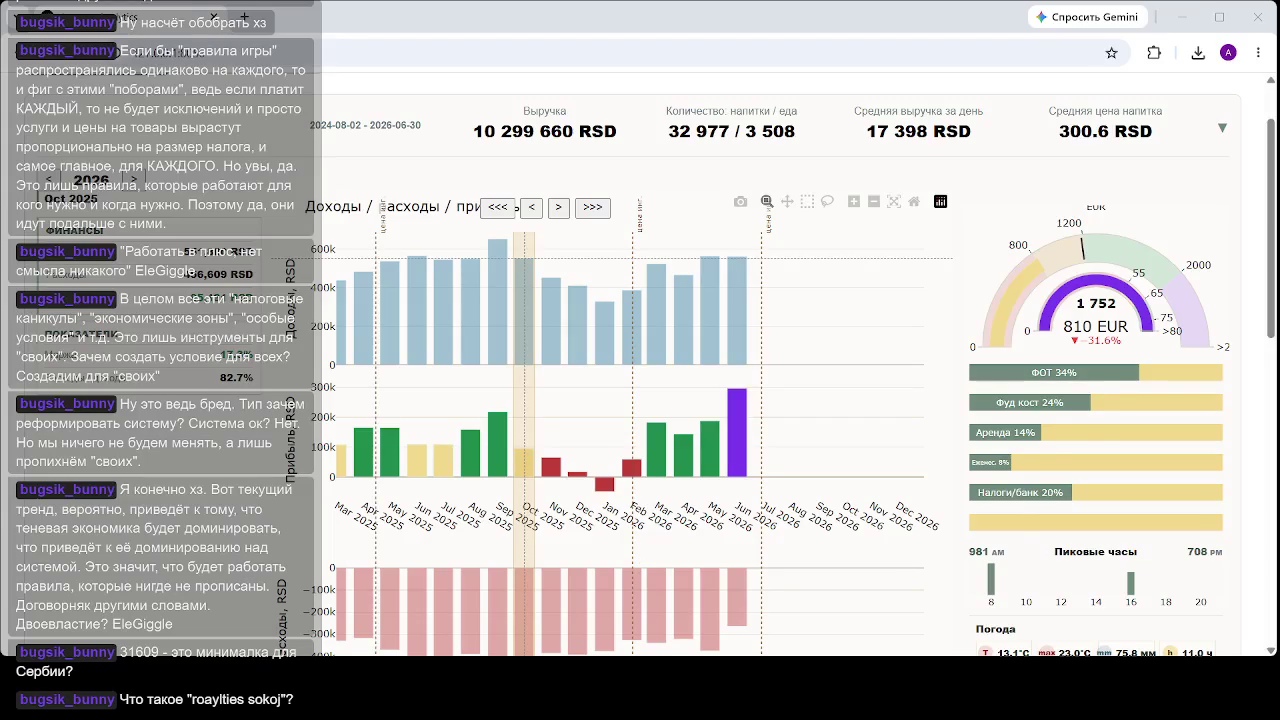
- View May and April 2026 figures, then reload the dashboard so it returns to June 2026
left_click(710, 645)
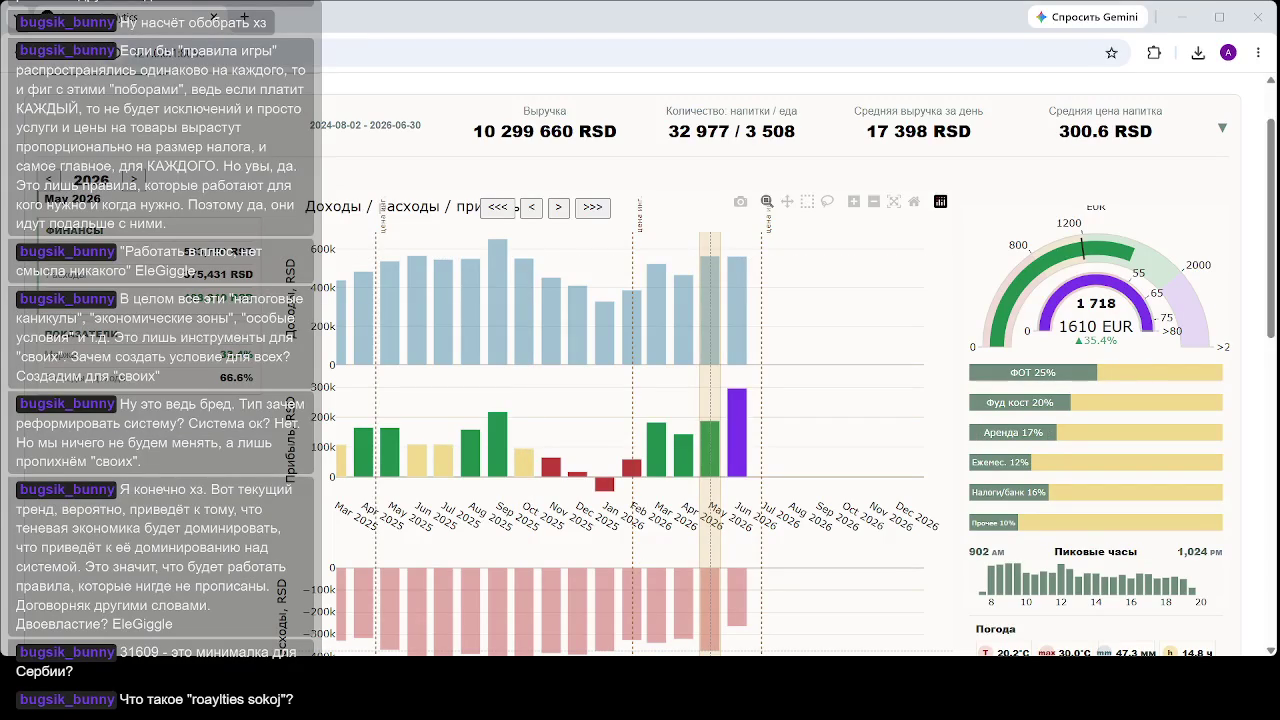
left_click(683, 600)
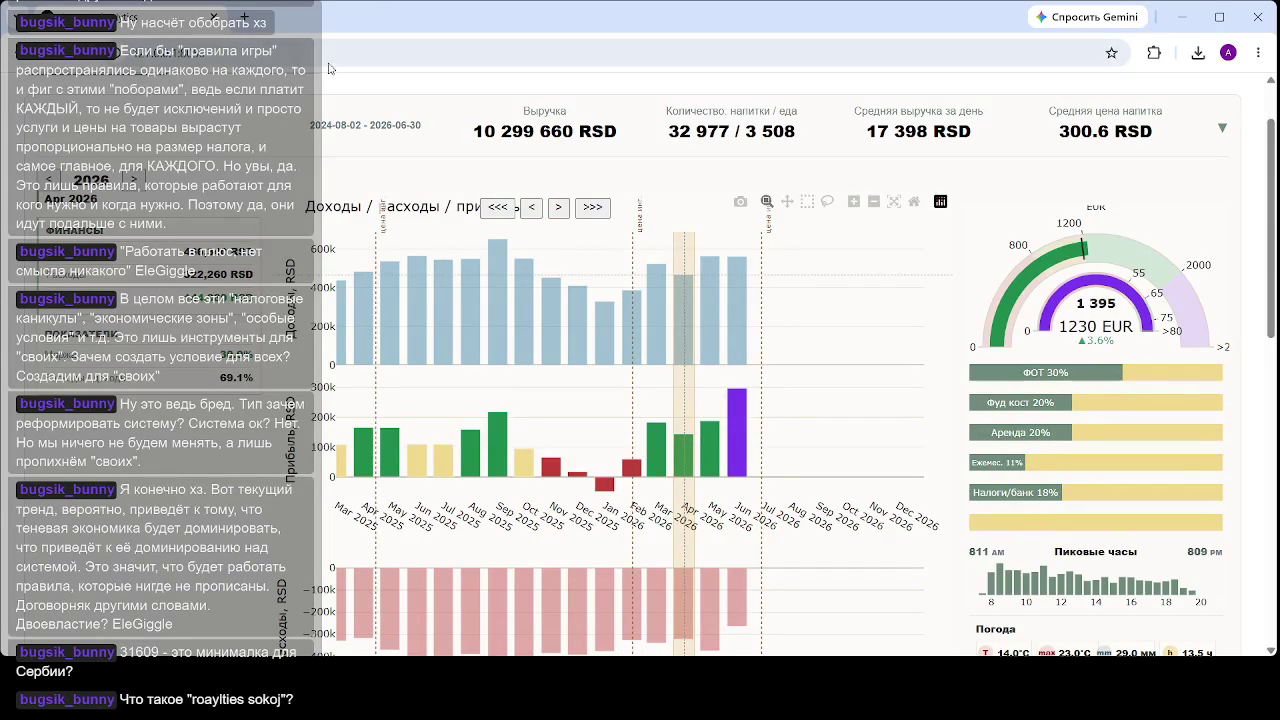
key("F5")
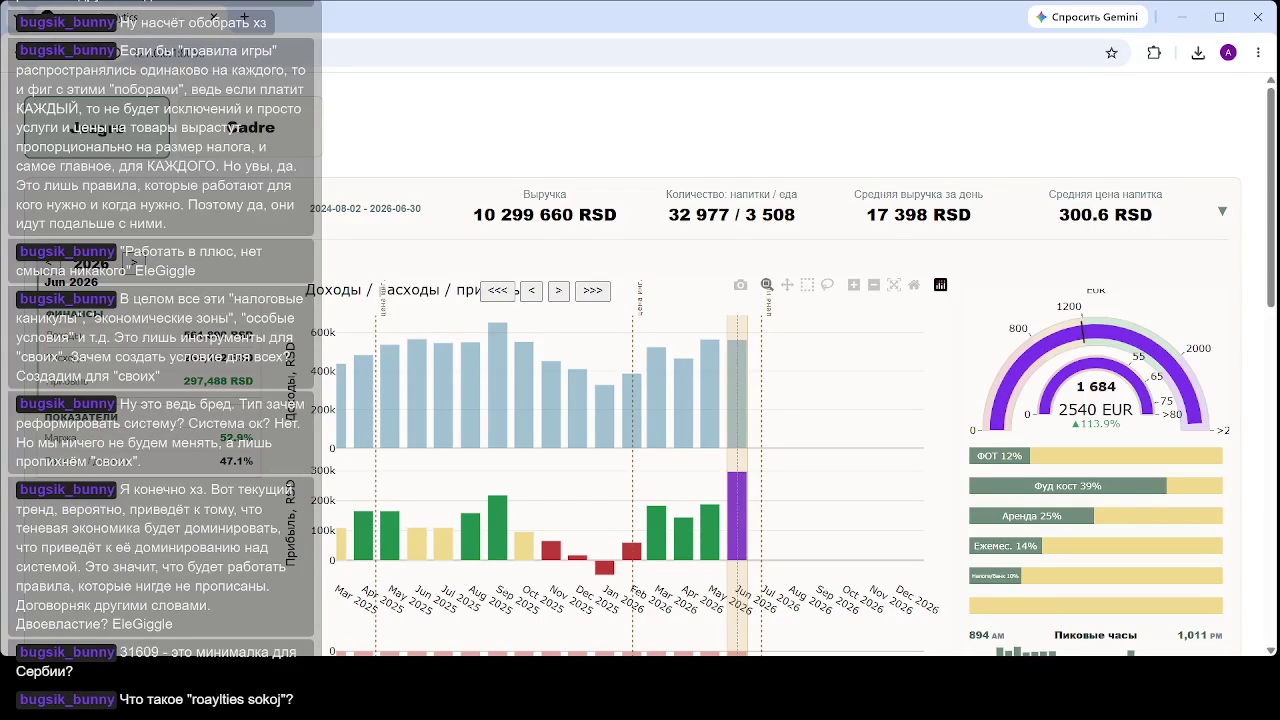
key("Left")
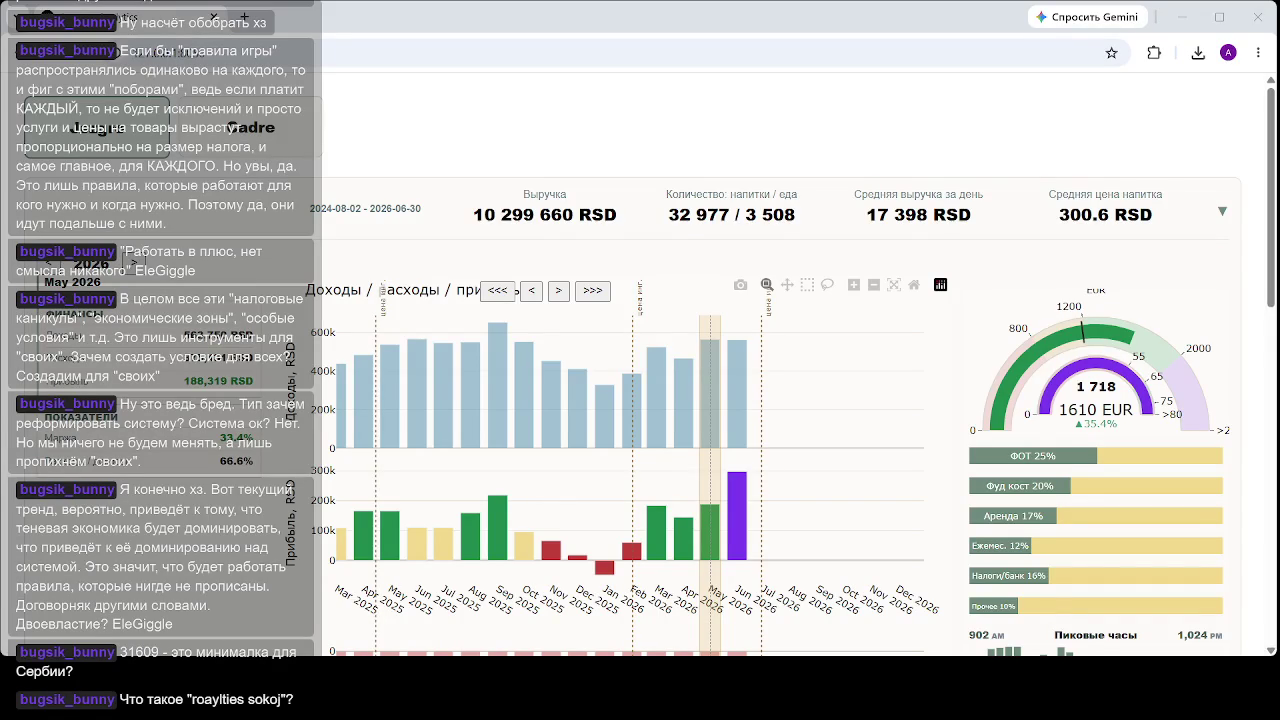
left_click(737, 515)
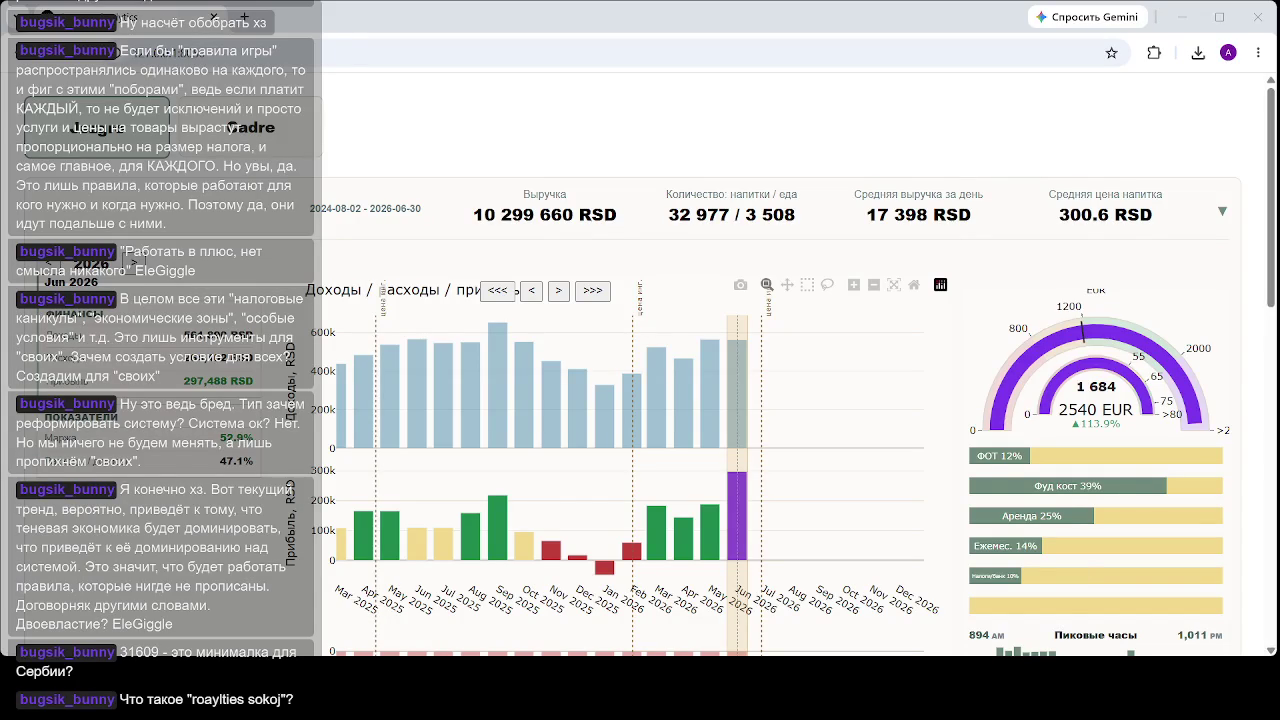
- Show December 2025's details, then May 2026's gauge and cost breakdown
left_click(577, 400)
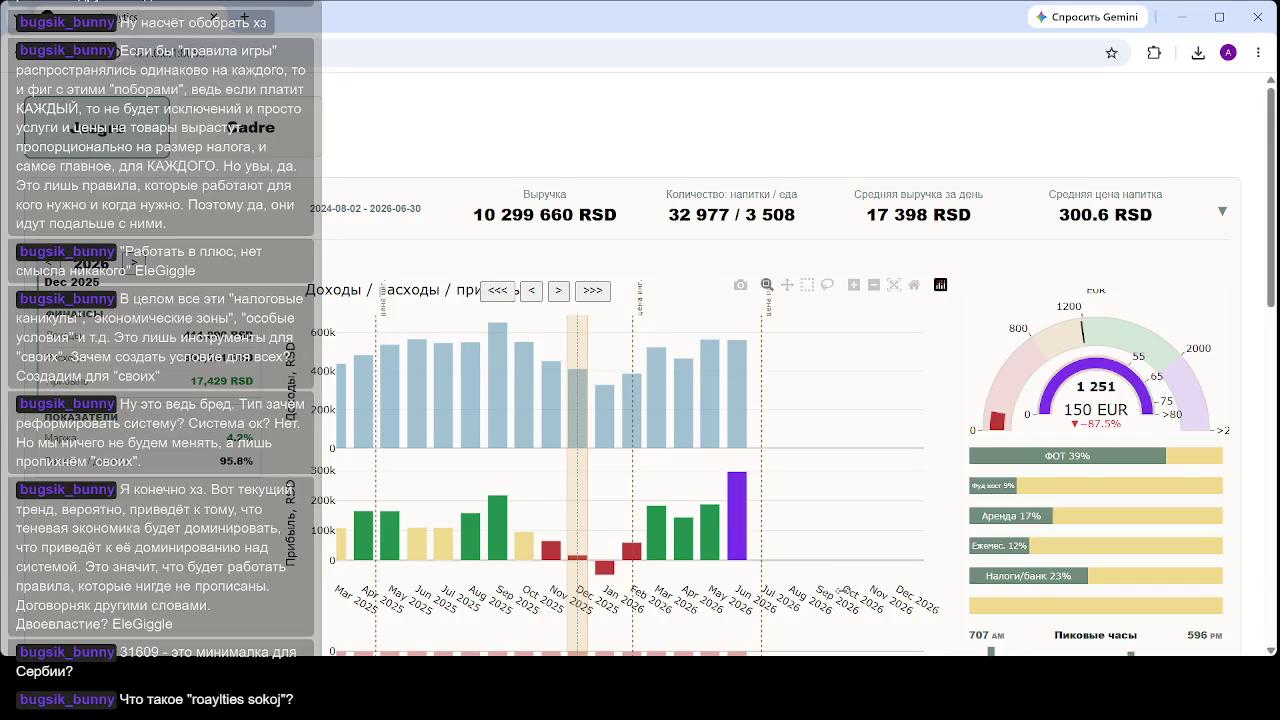
left_click(717, 522)
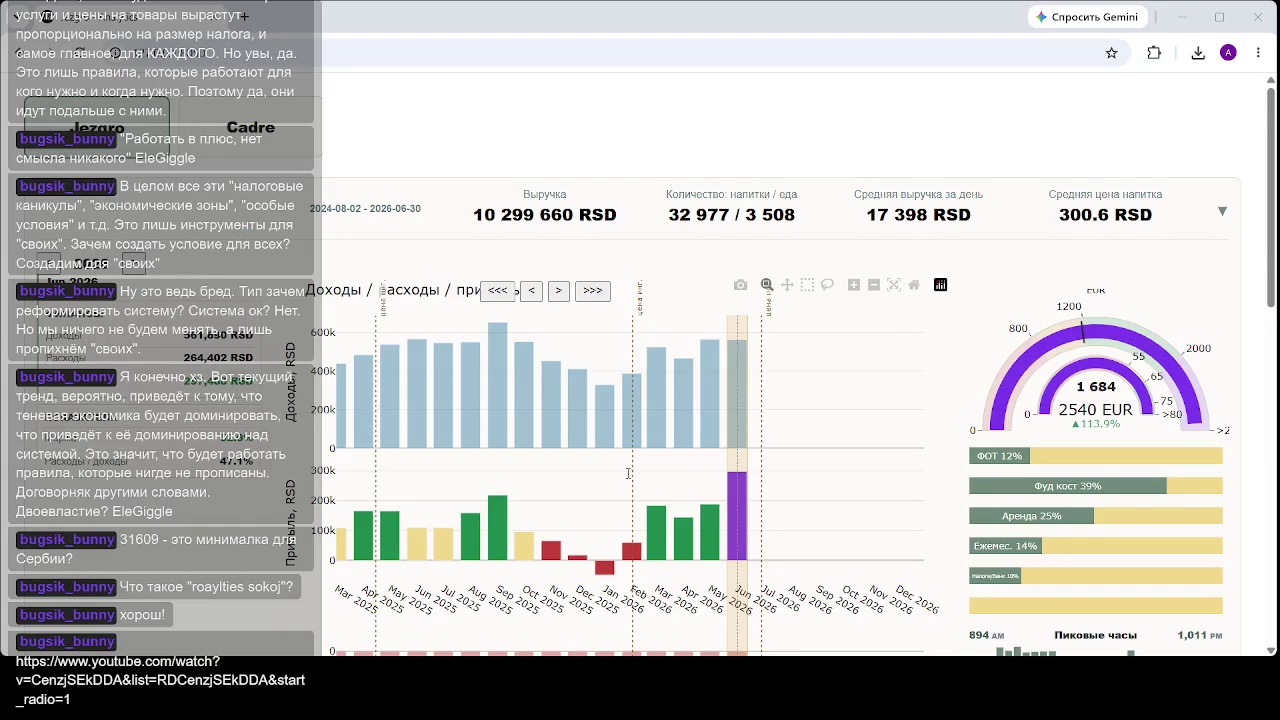
- Reload the dashboard page and switch to the neighbouring tab with Ctrl+Shift+Tab
key("F5")
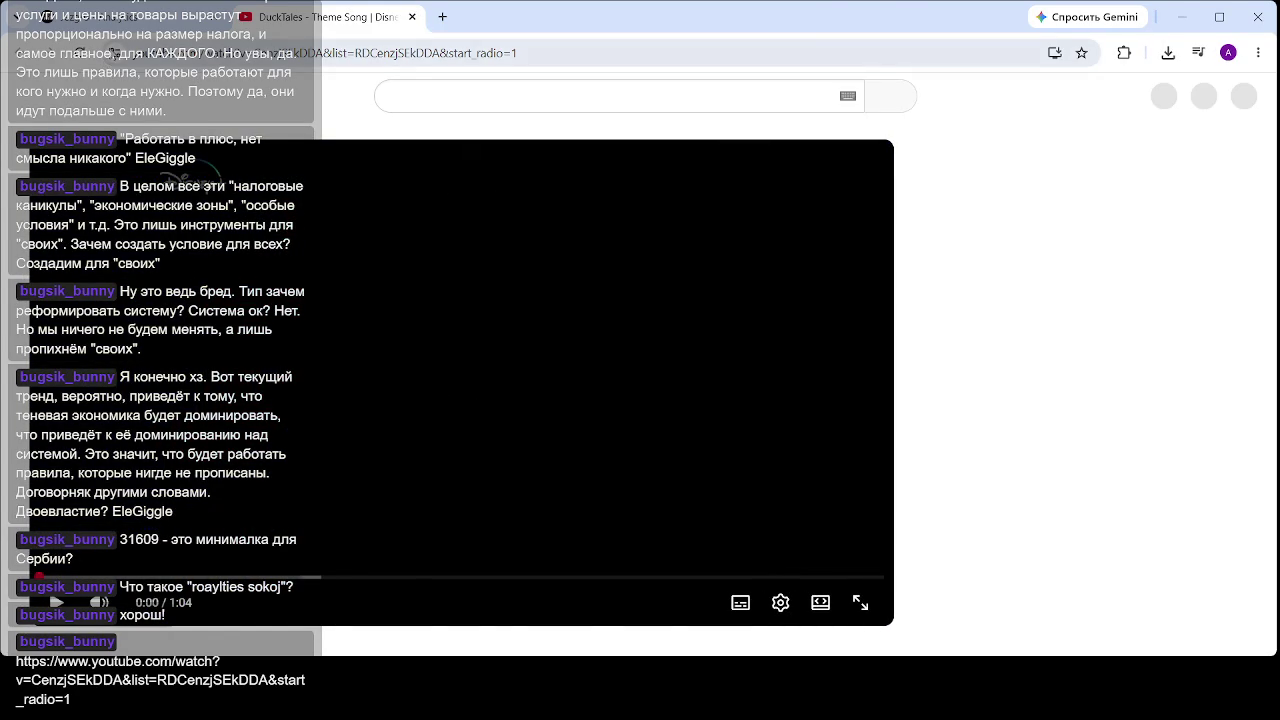
key("ctrl+shift+Tab")
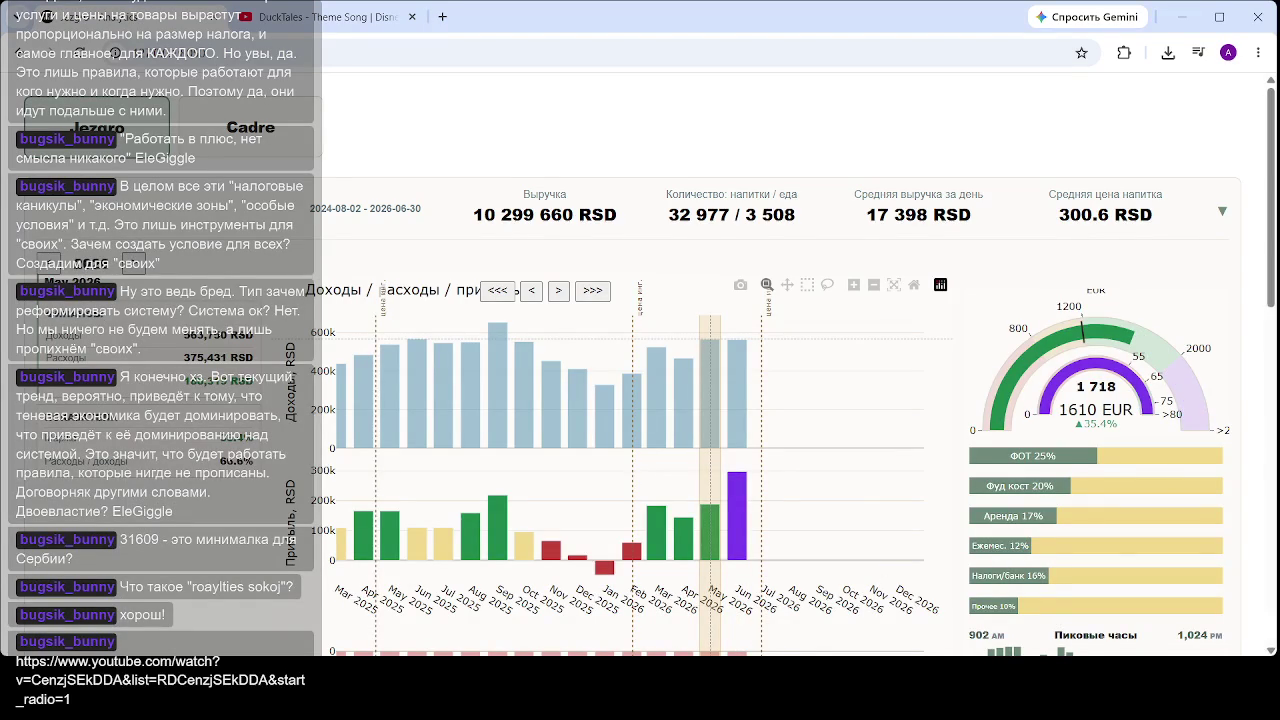
- Focus the dashboard on June 2026 and scroll to review its panels
left_click(737, 491)
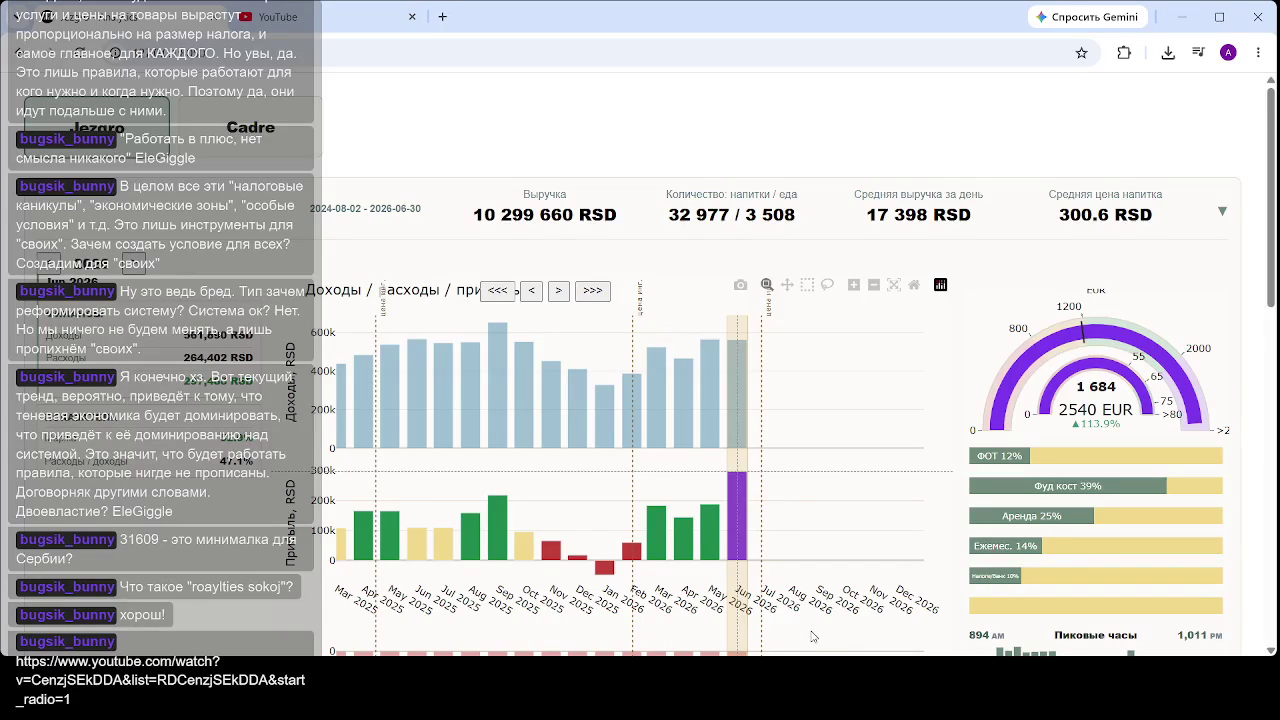
scroll(815, 632, "down", 1)
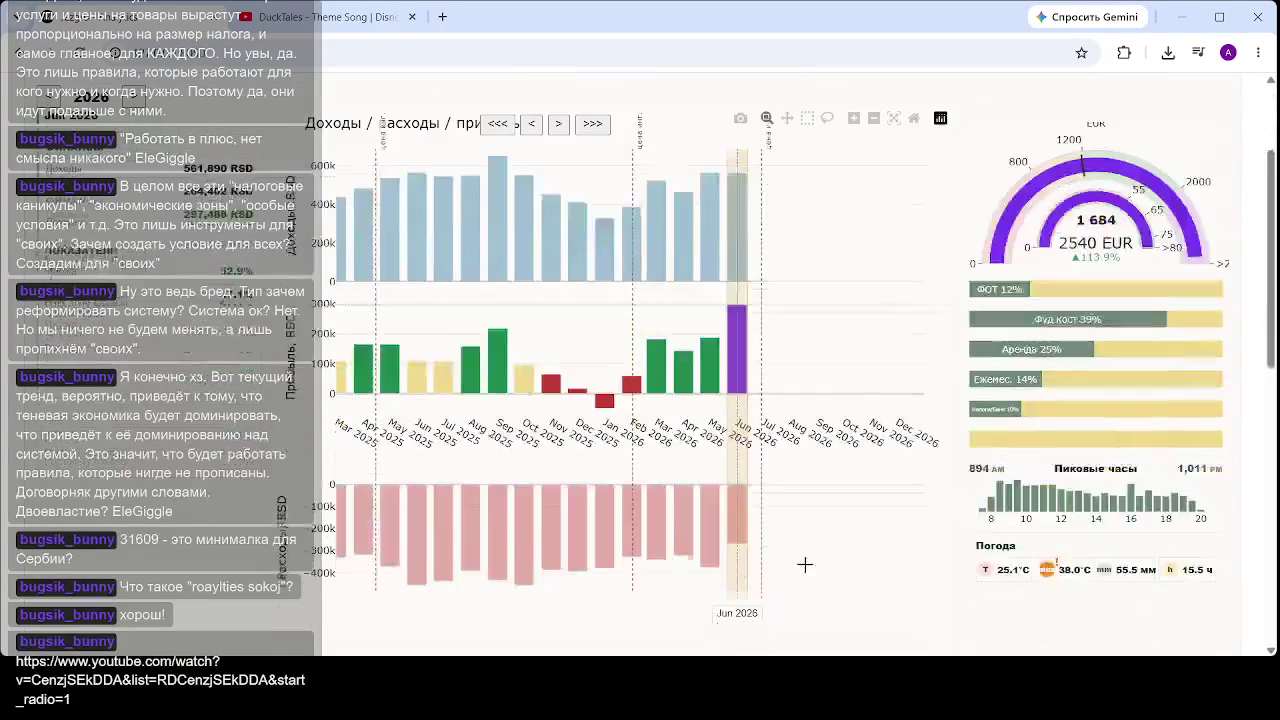
scroll(744, 547, "up", 1)
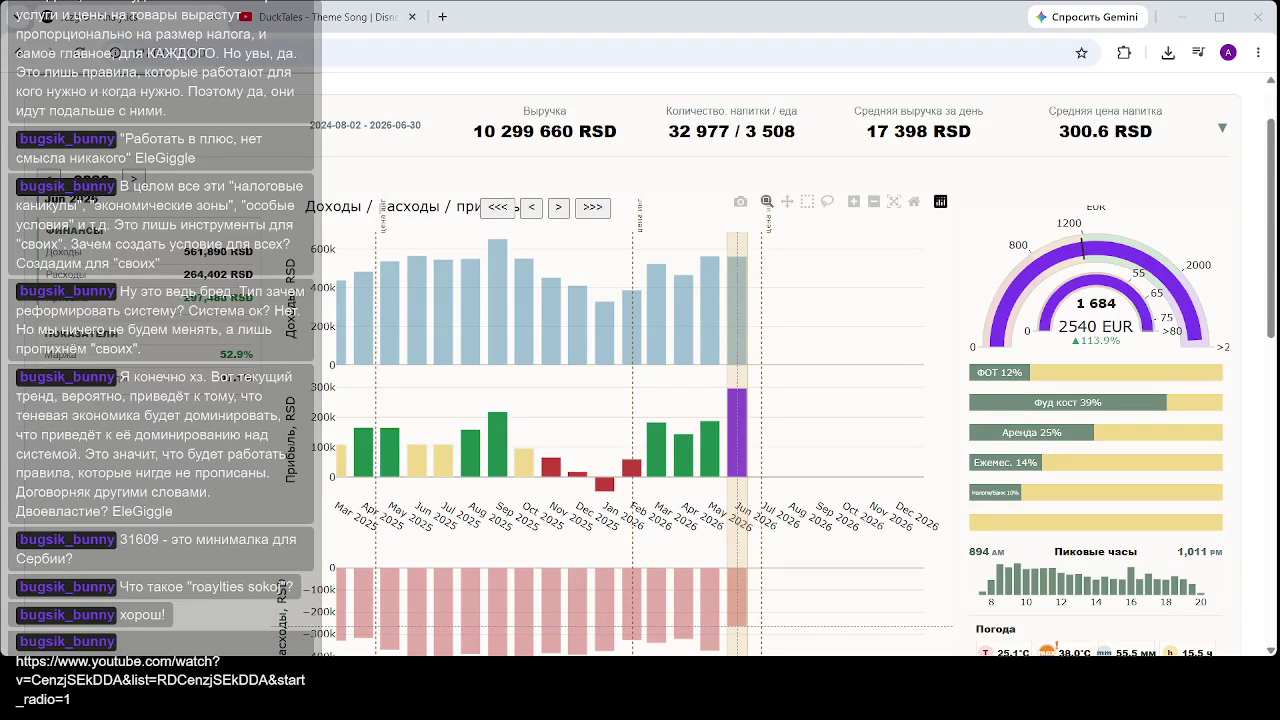
- Toggle between May and June 2026 figures, finishing with June 2026 selected
left_click(706, 440)
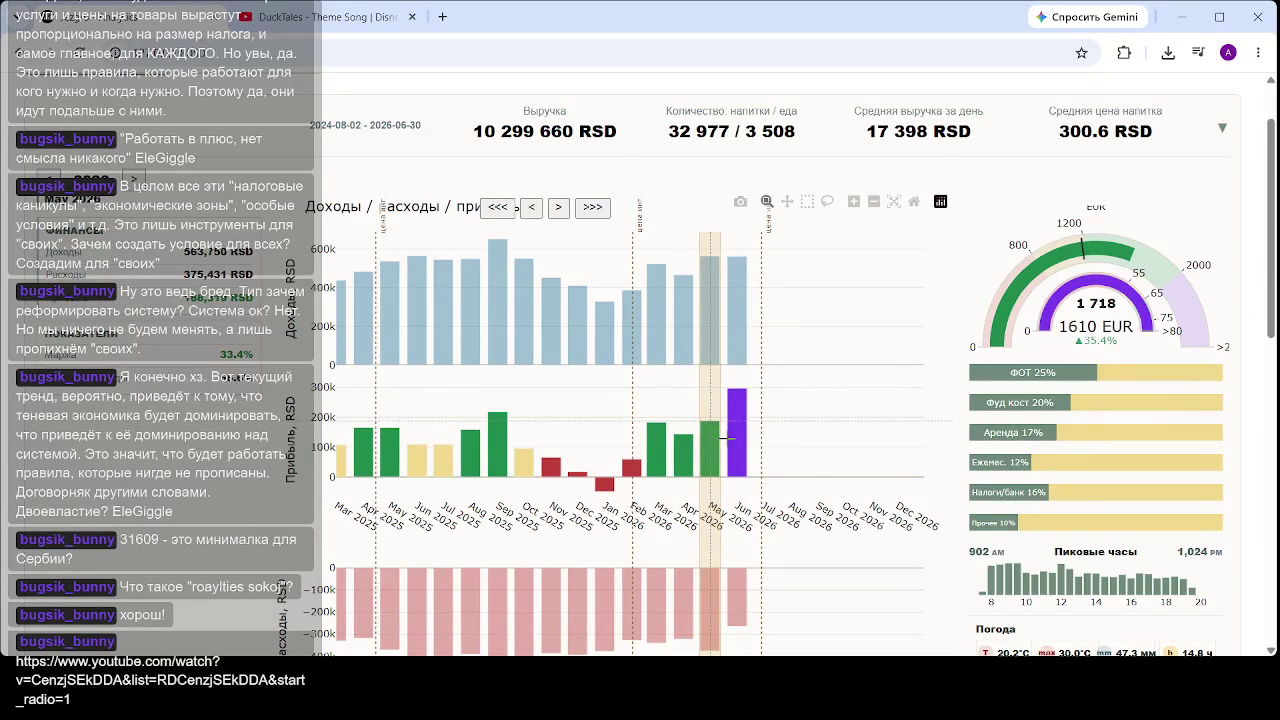
left_click(730, 437)
left_click(704, 440)
left_click(734, 432)
left_click(683, 434)
left_click(706, 433)
left_click(736, 413)
scroll(736, 413, "down", 5)
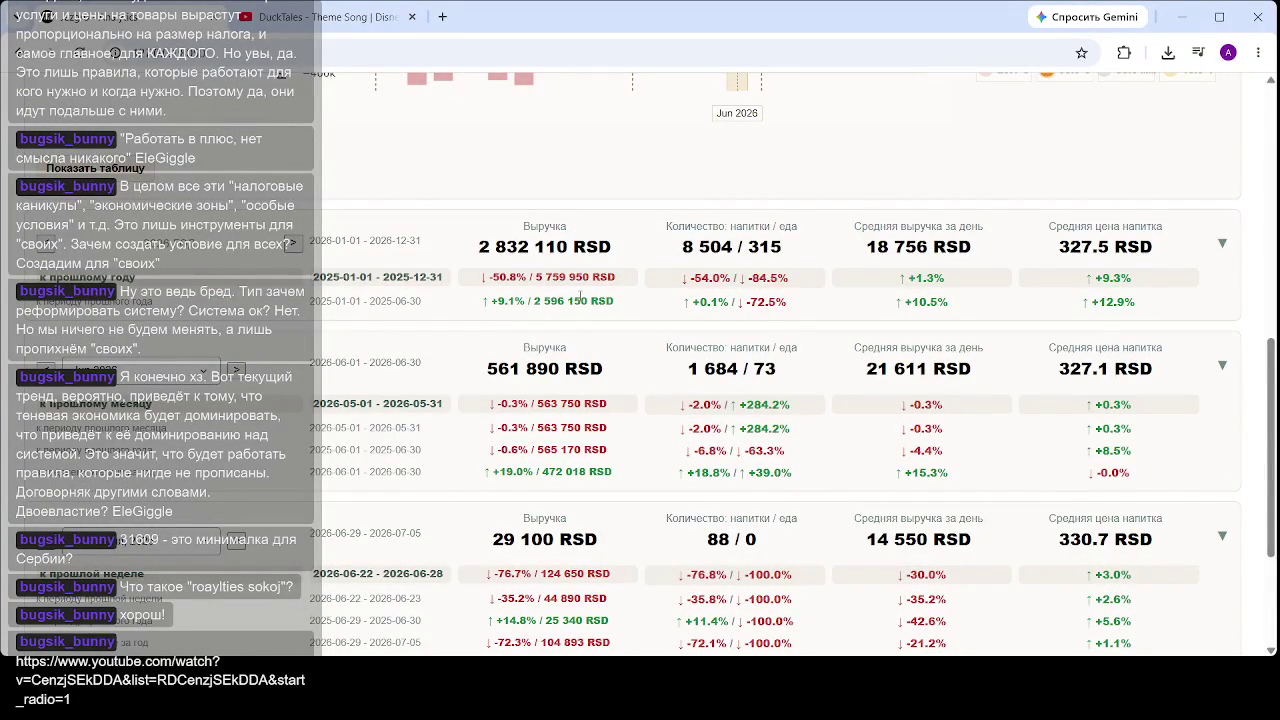
scroll(572, 380, "down", 1)
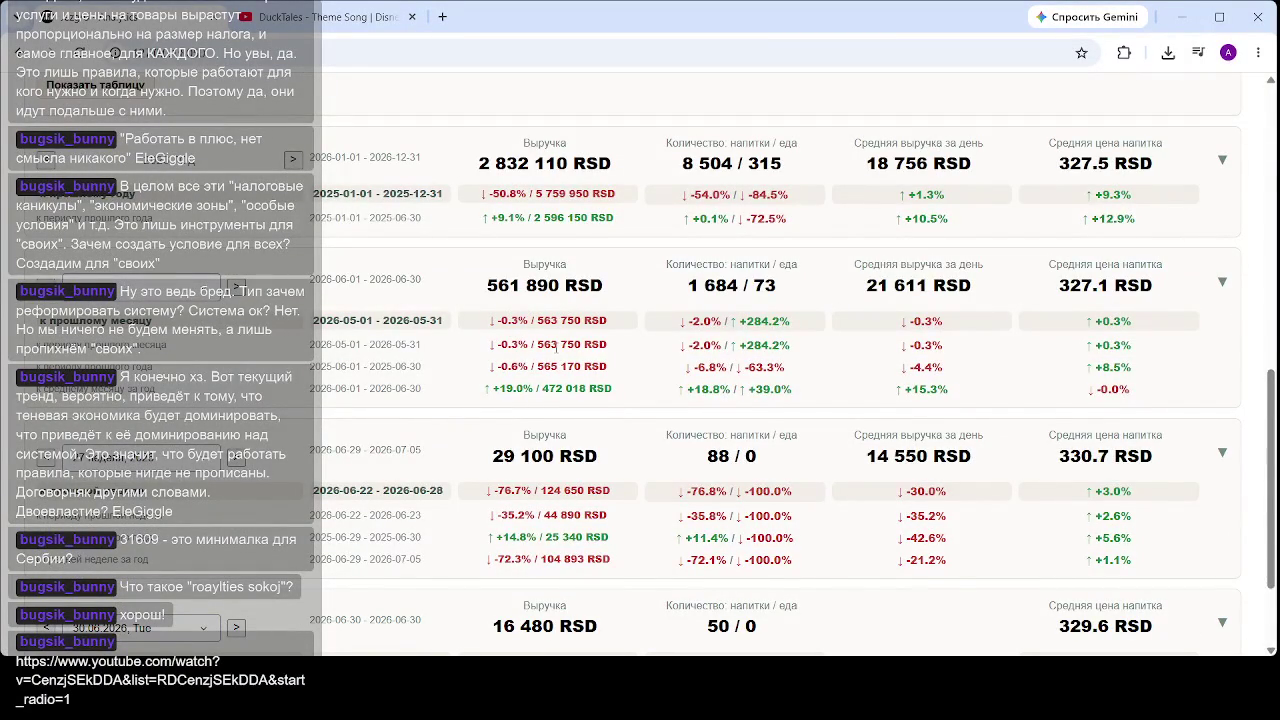
scroll(543, 360, "down", 2)
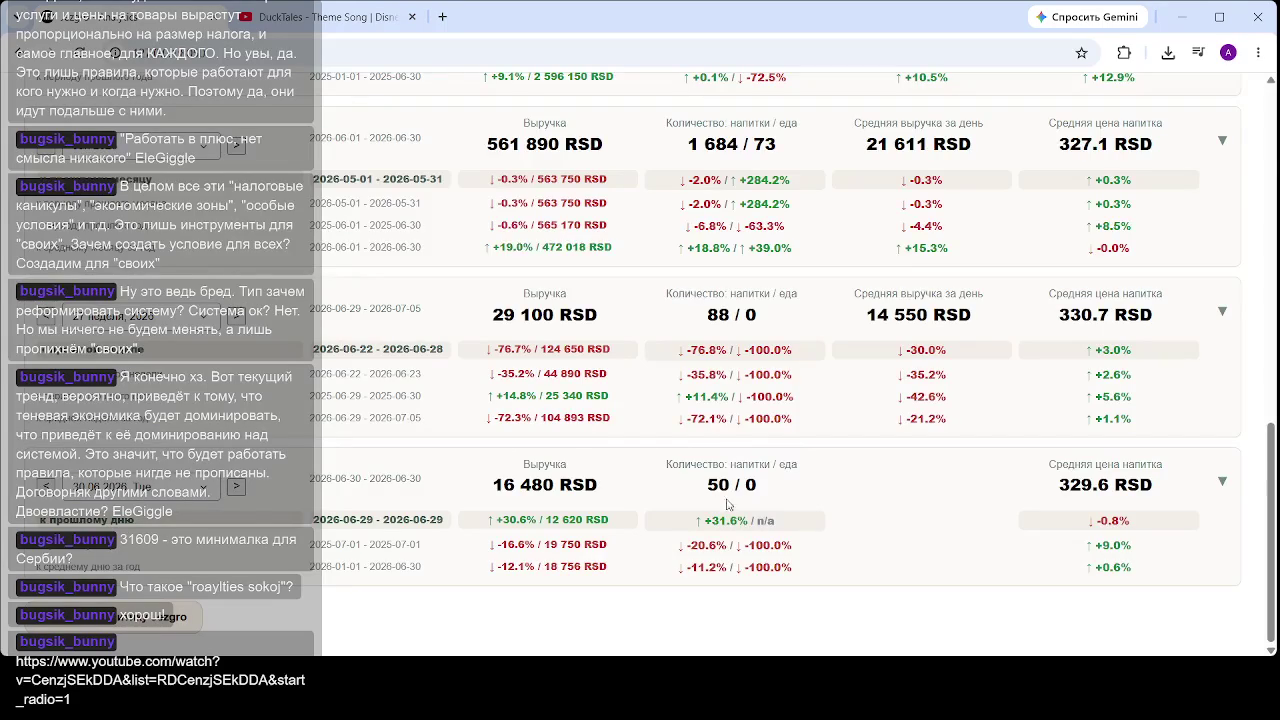
scroll(718, 515, "up", 5)
scroll(718, 522, "up", 2)
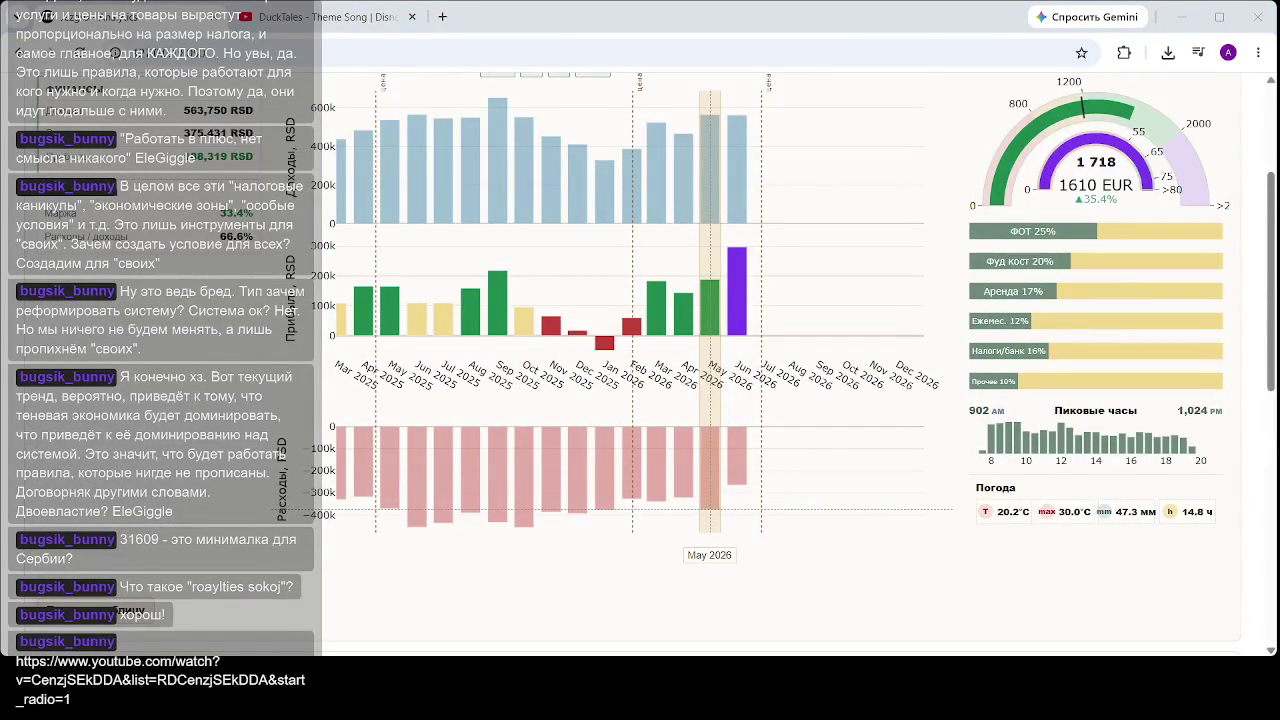
- Step through June, April and May 2026, settle on April 2026, then switch to YouTube
left_click(750, 432)
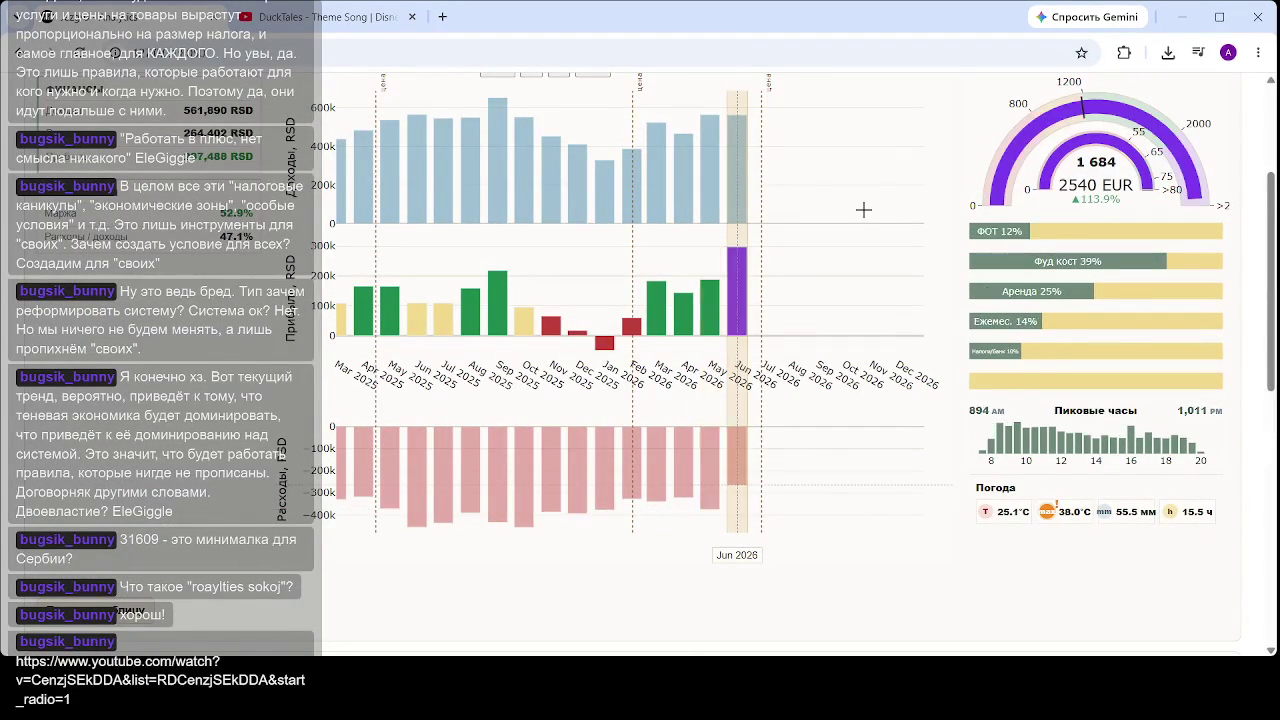
left_click(683, 308)
left_click(705, 295)
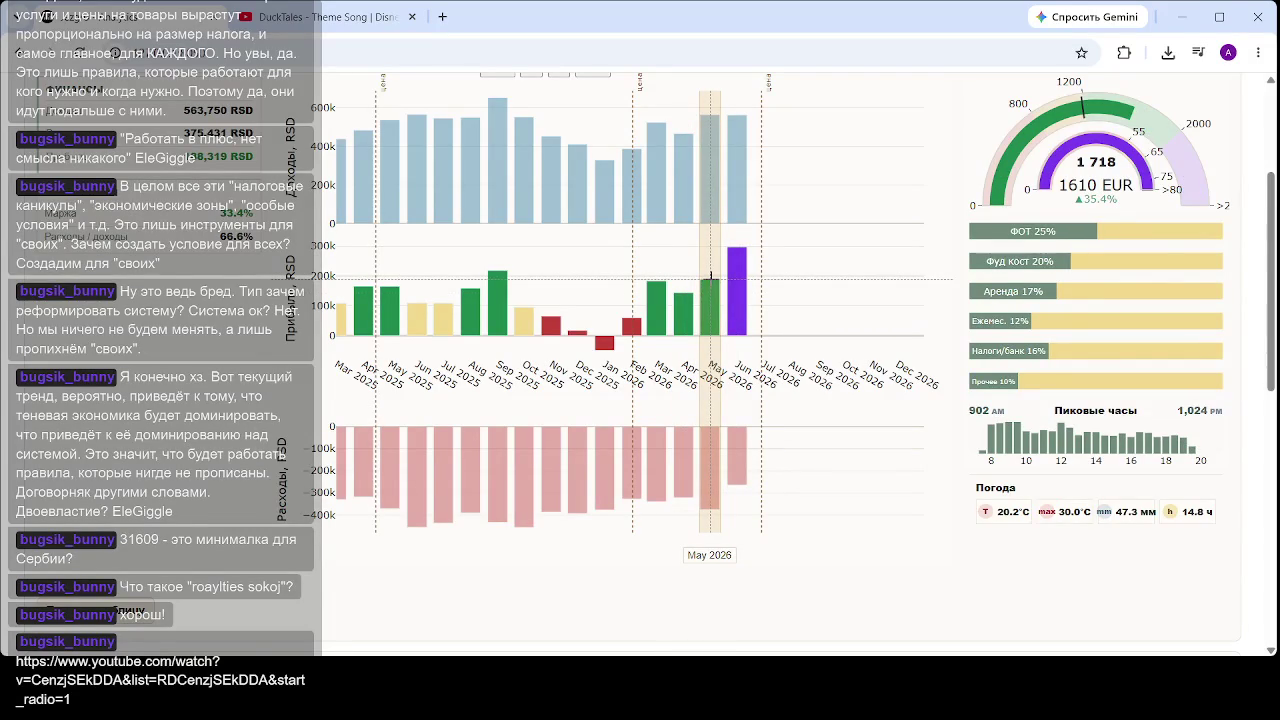
scroll(710, 275, "up", 2)
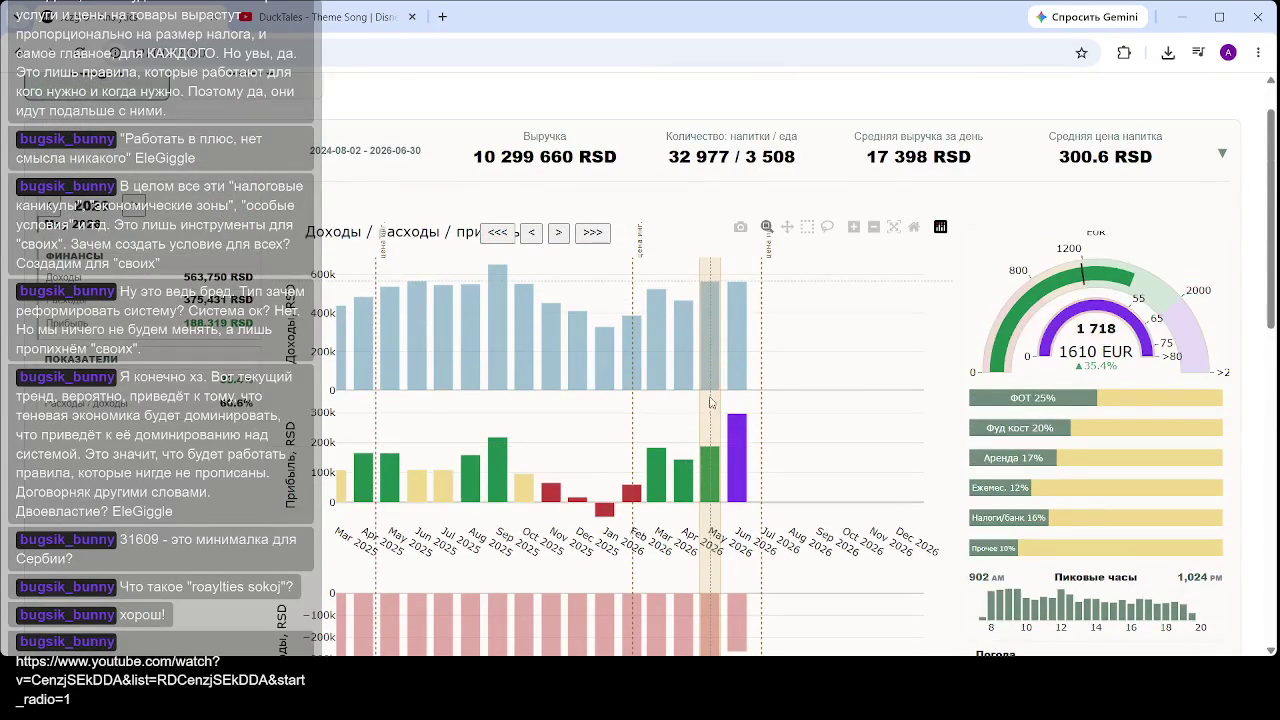
left_click(668, 497)
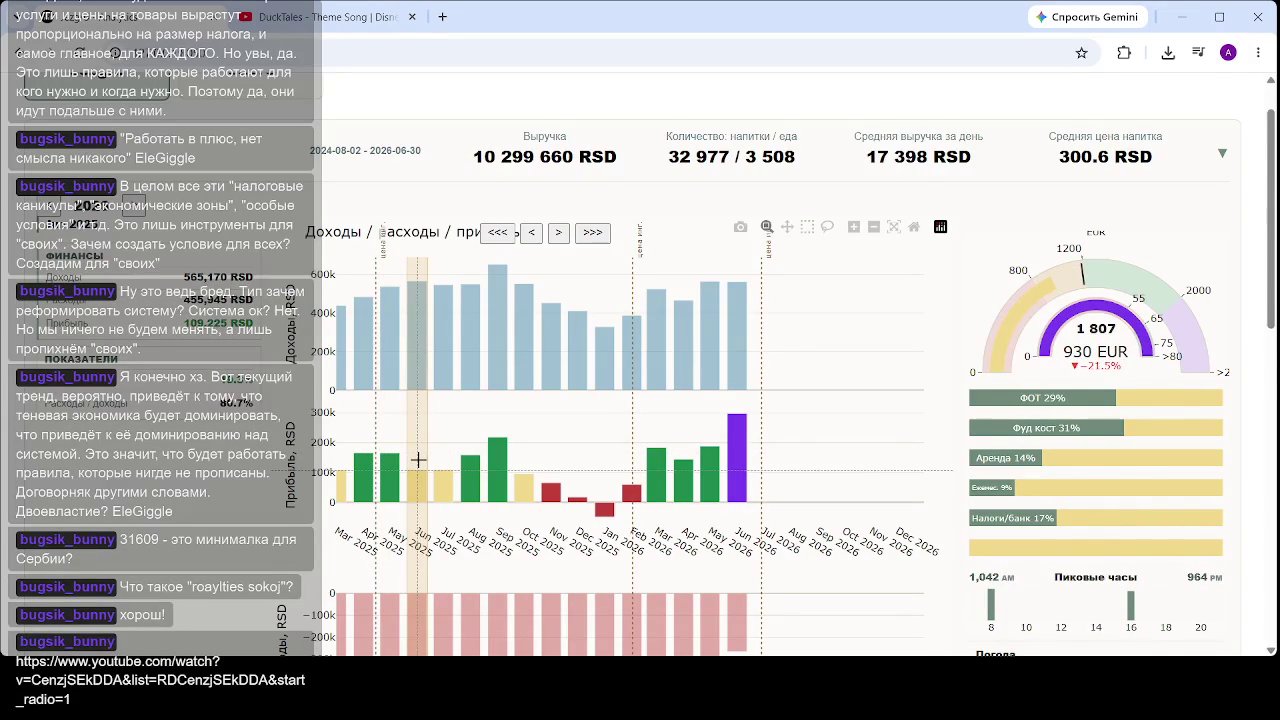
scroll(418, 460, "down", 2)
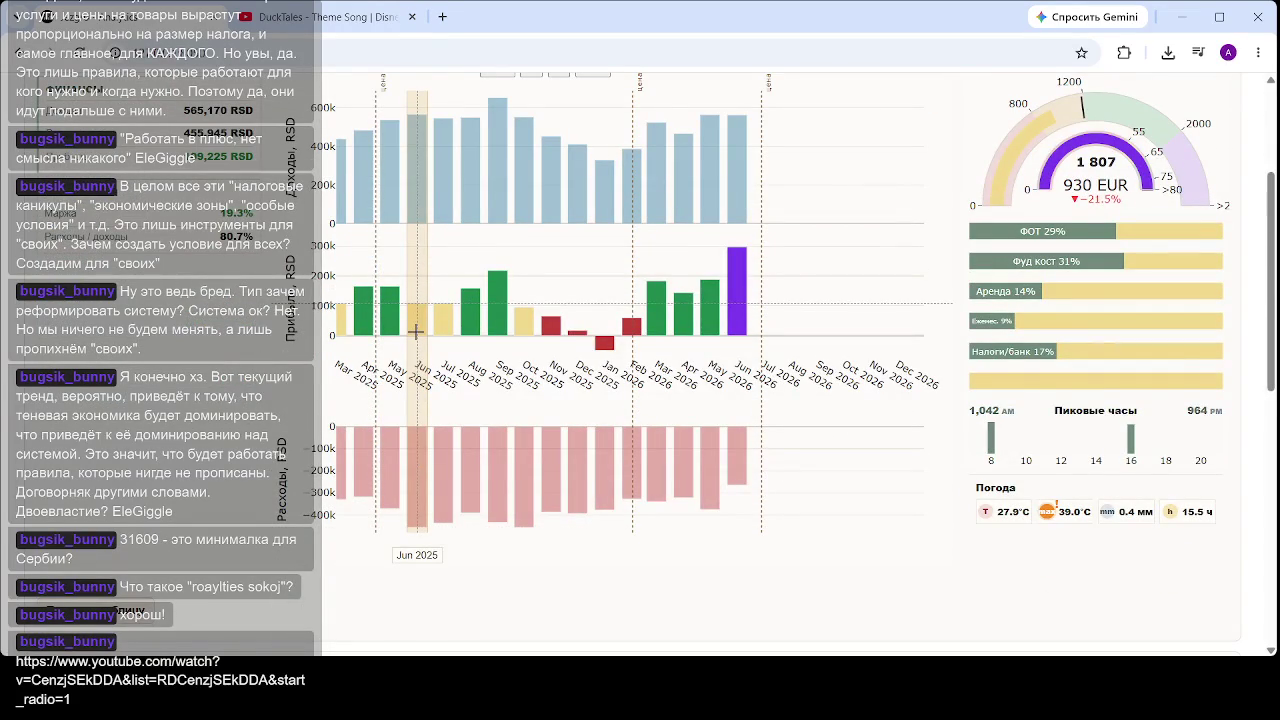
scroll(415, 331, "up", 1)
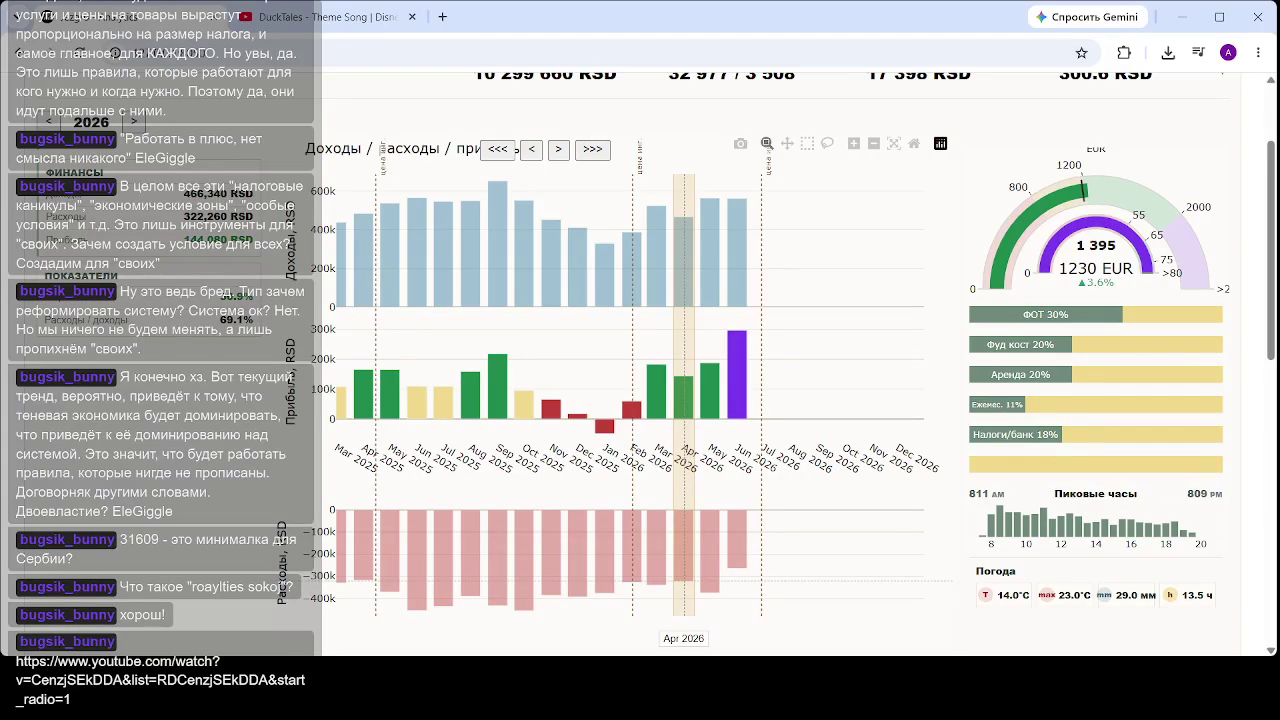
key("ctrl+Tab")
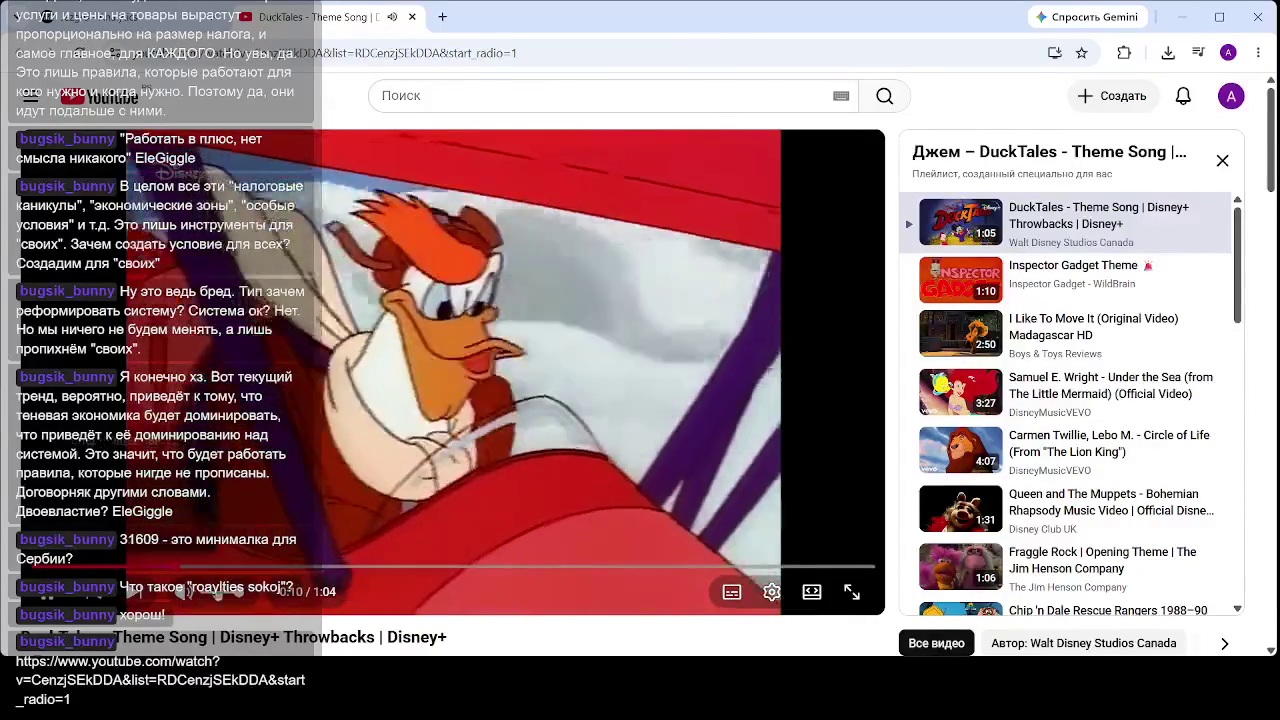
- Pause the DuckTales theme song video and close the YouTube tab
key("ctrl+f")
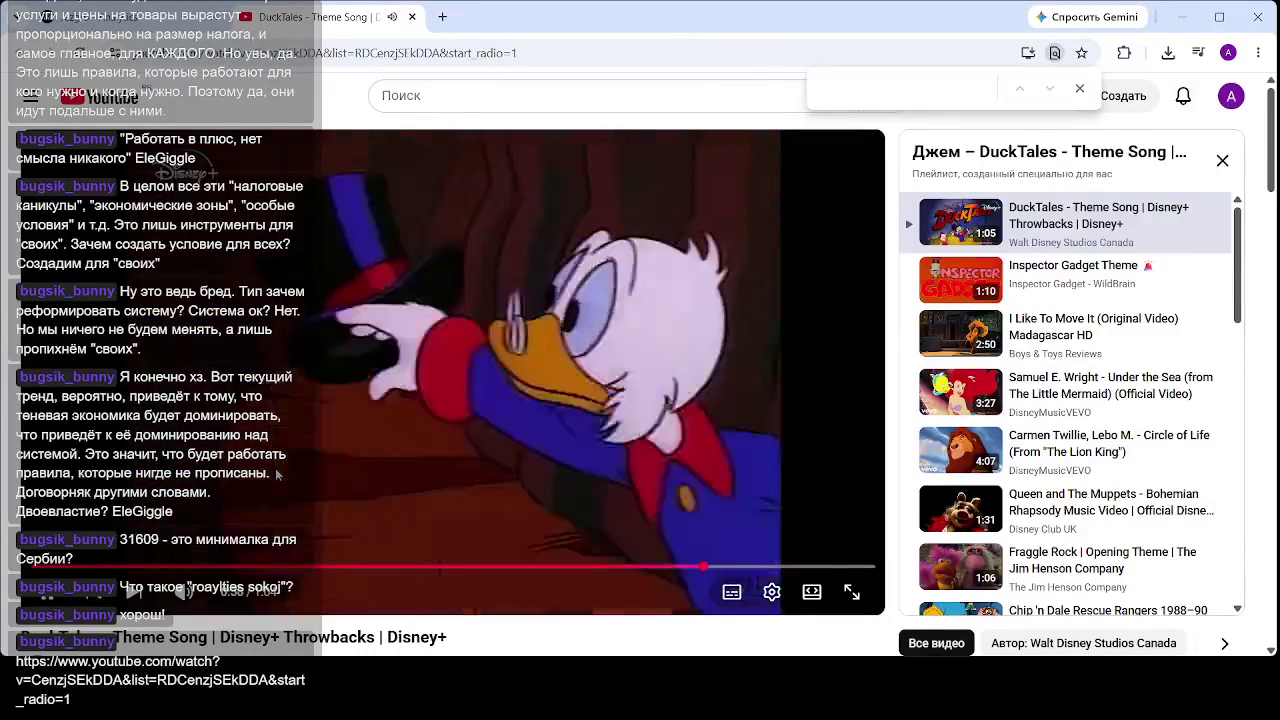
left_click(285, 473)
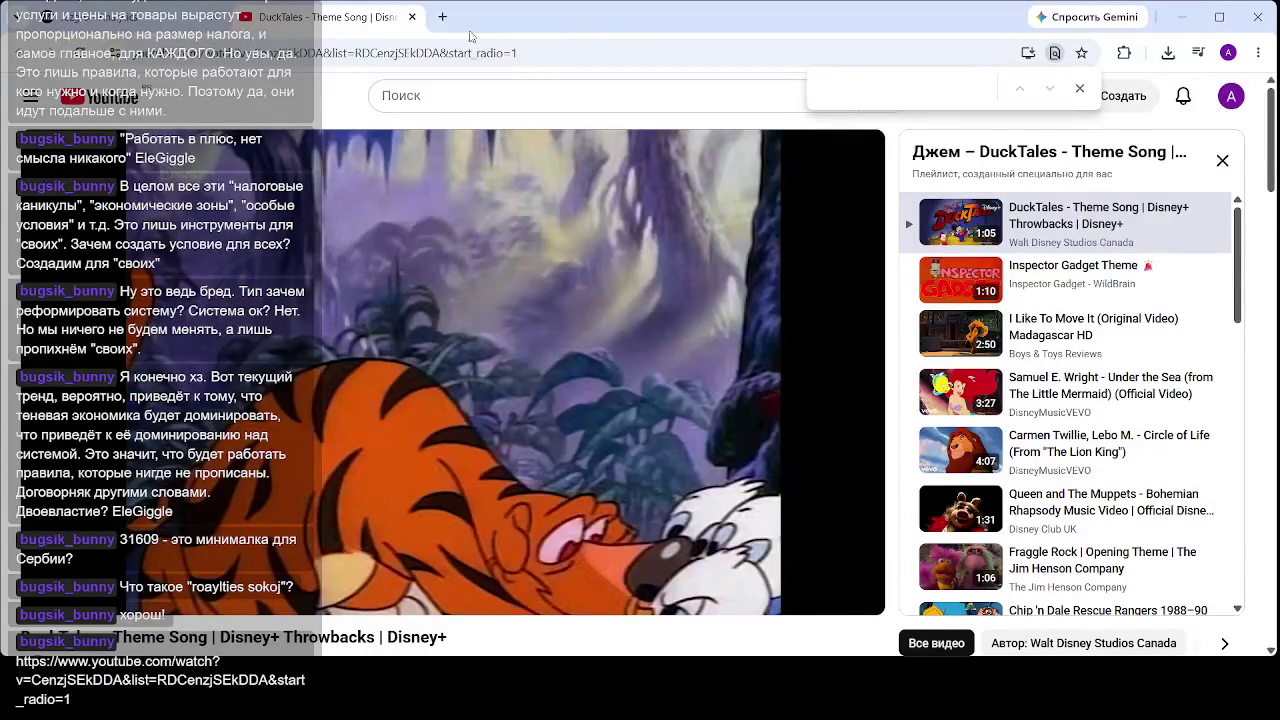
left_click(411, 17)
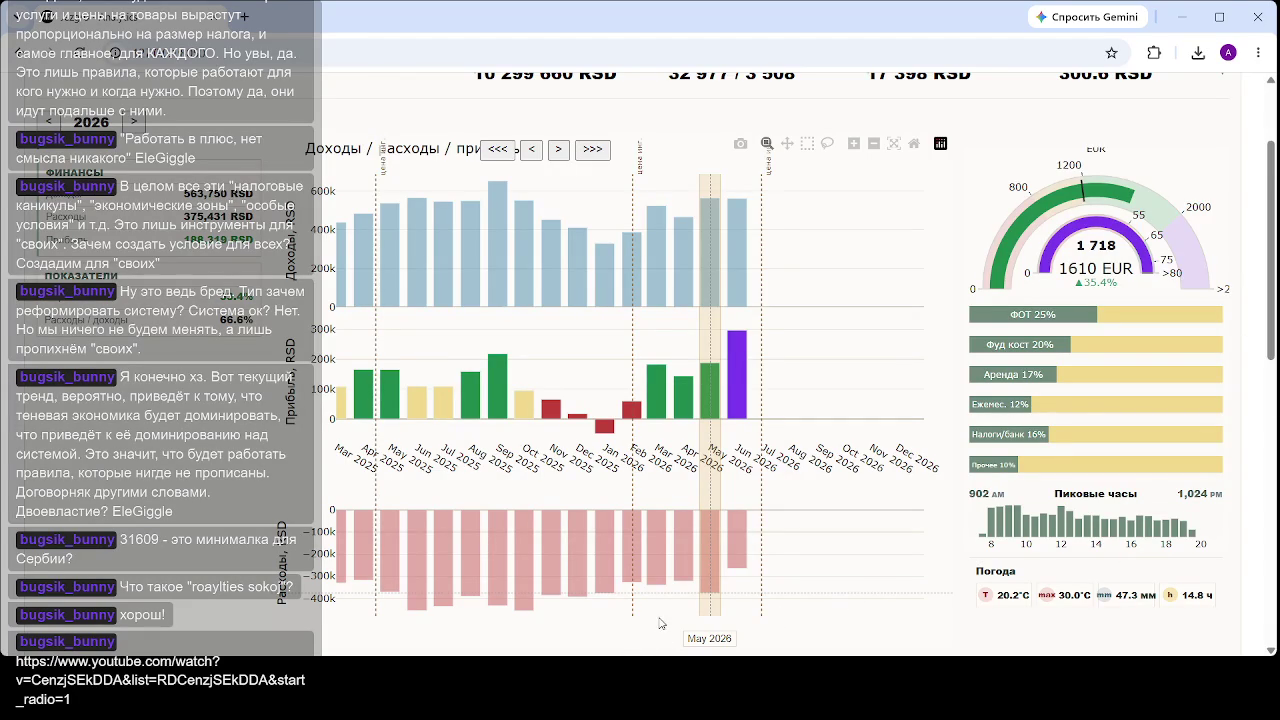
- Show March 2026's figures, then reload the dashboard from the address bar
left_click(656, 608)
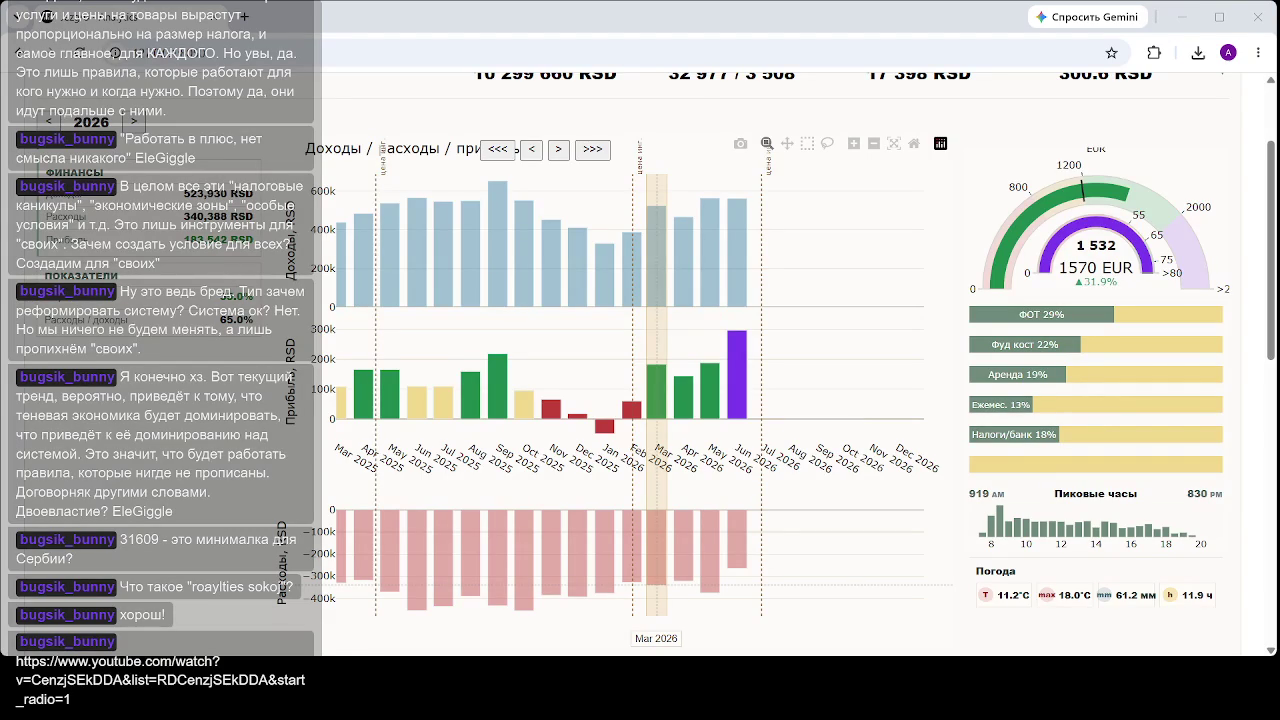
left_click(253, 52)
key("Return")
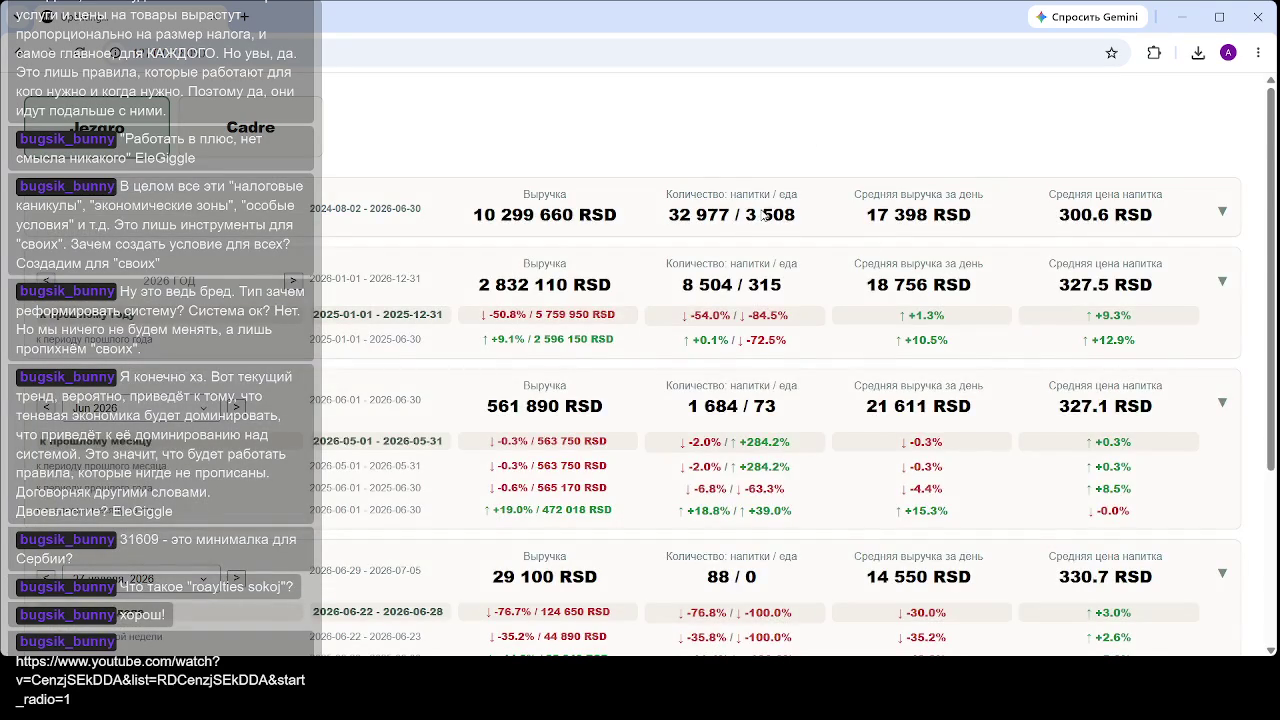
- Scroll down to the monthly charts showing June 2026 with the gauge at 1680 EUR
scroll(720, 344, "down", 2)
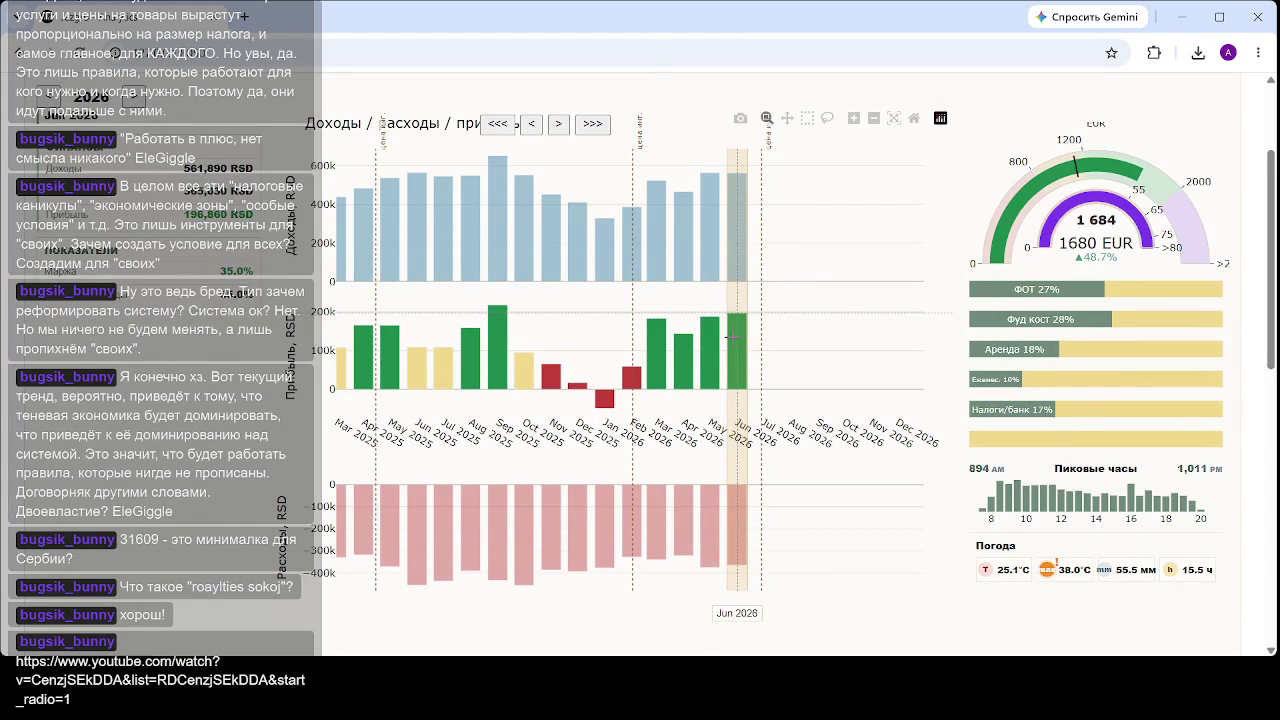
- Pin the Jun 2026 column in the Доходы / Расходы chart to show its rent, taxes and weather
left_click(732, 337)
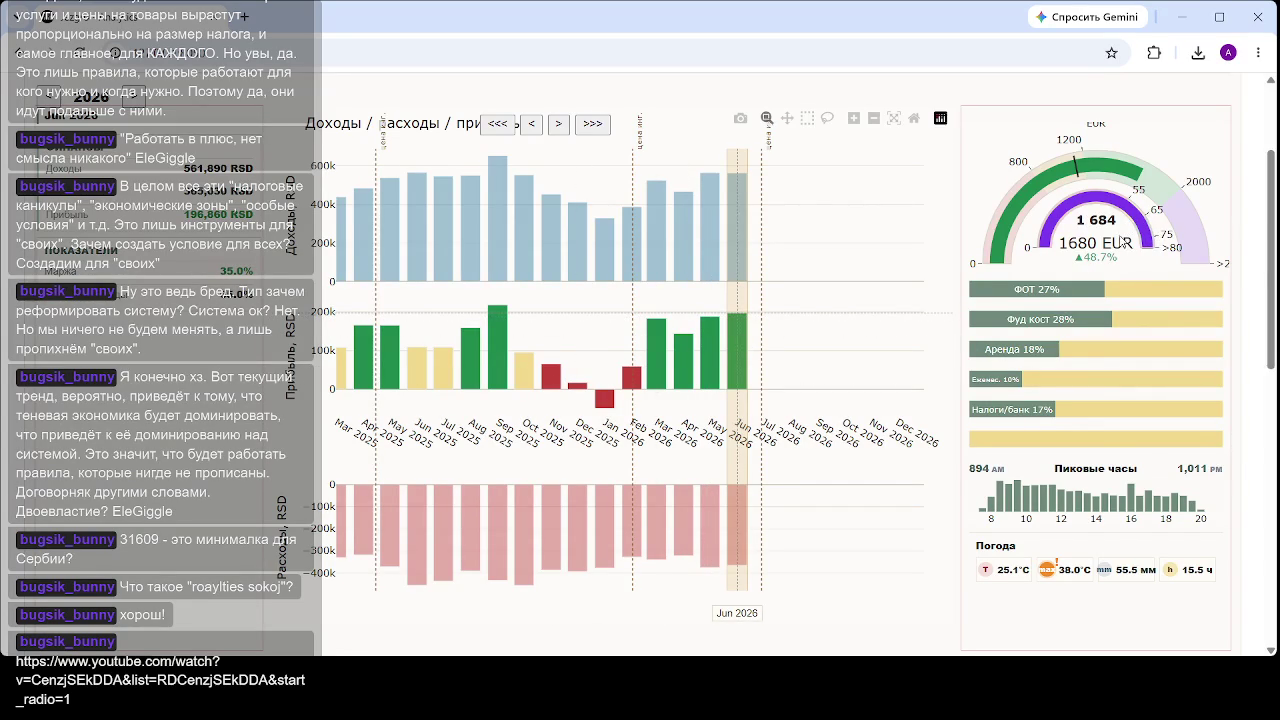
scroll(1122, 250, "down", 3)
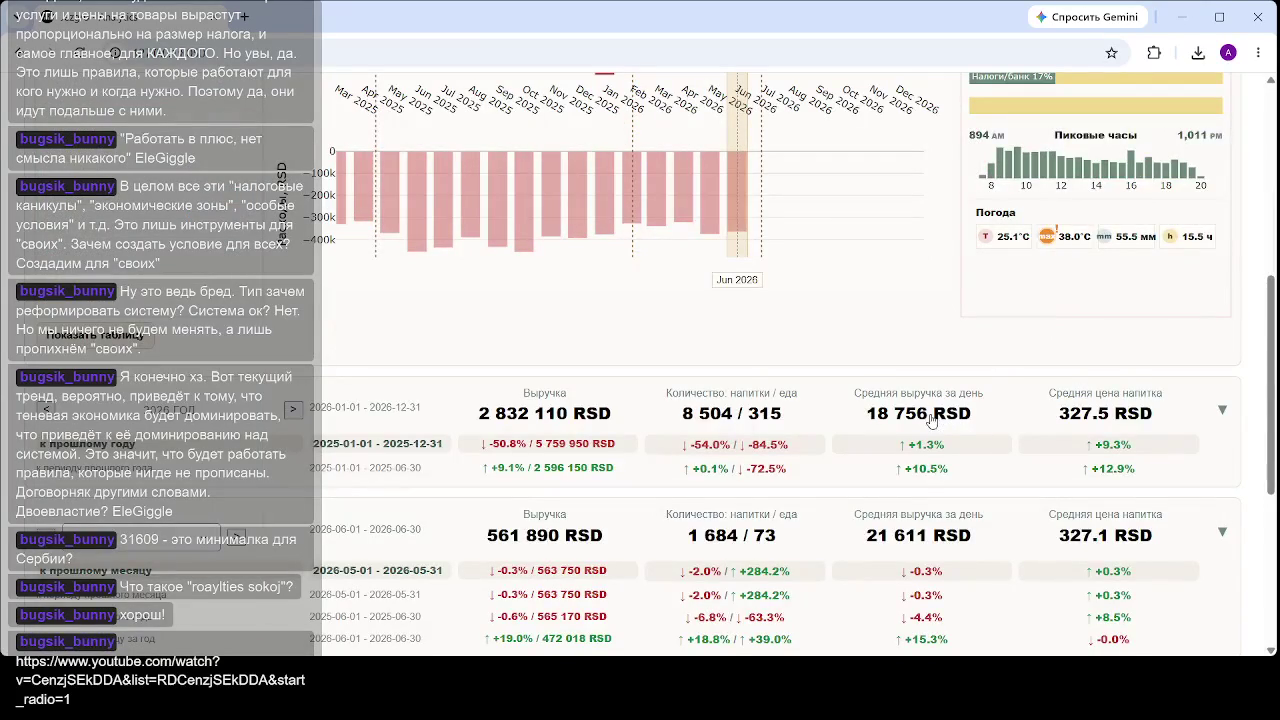
scroll(945, 380, "down", 3)
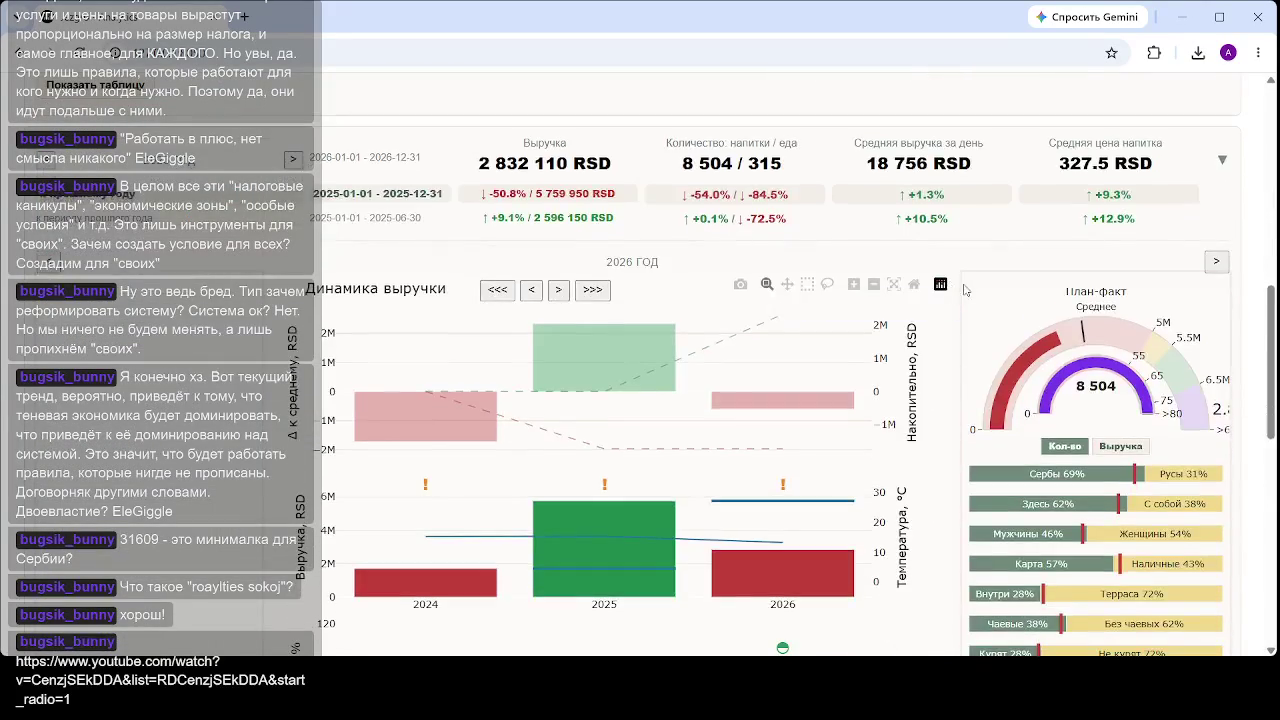
scroll(1000, 311, "down", 3)
scroll(1000, 311, "up", 3)
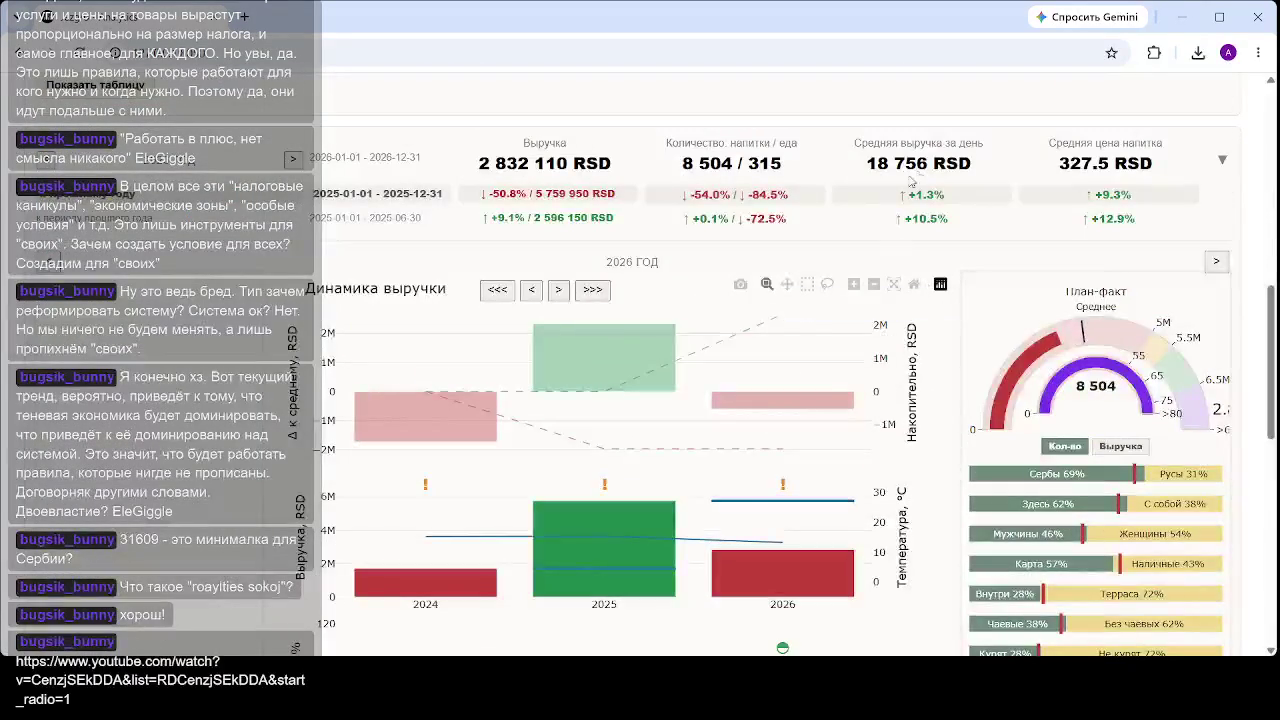
scroll(930, 300, "down", 2)
scroll(935, 397, "up", 2)
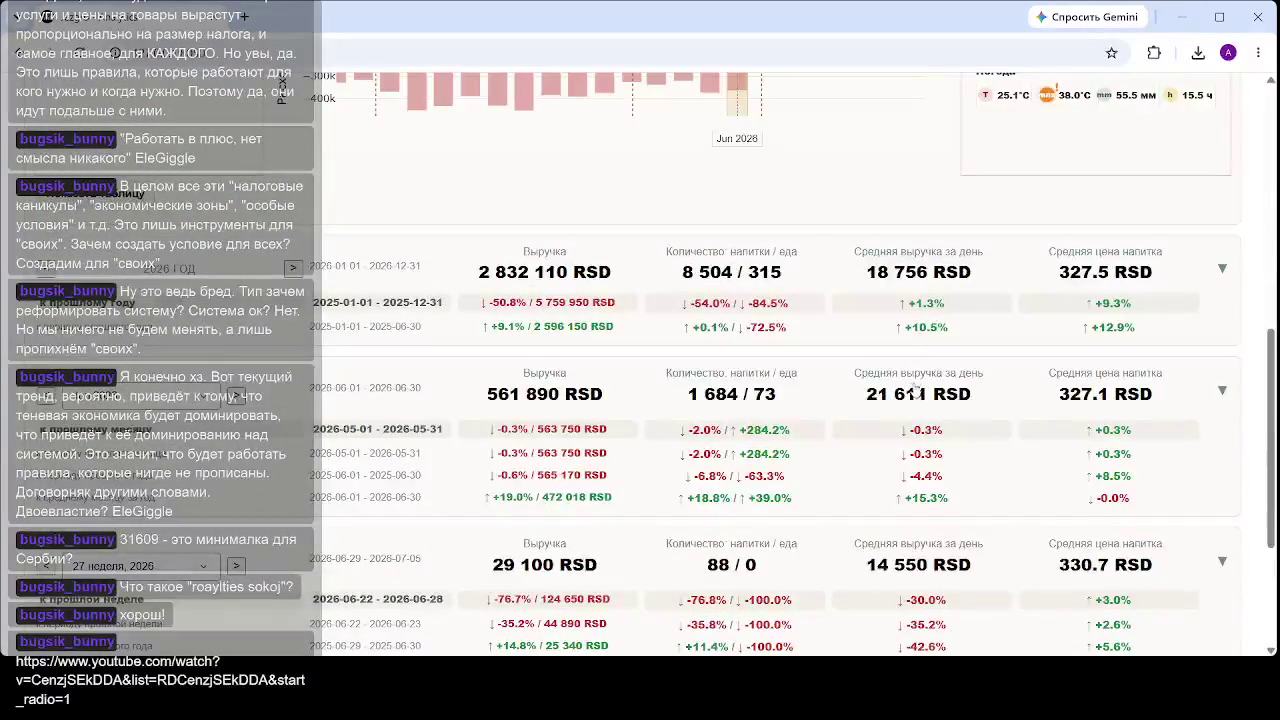
scroll(935, 397, "down", 3)
scroll(935, 397, "up", 6)
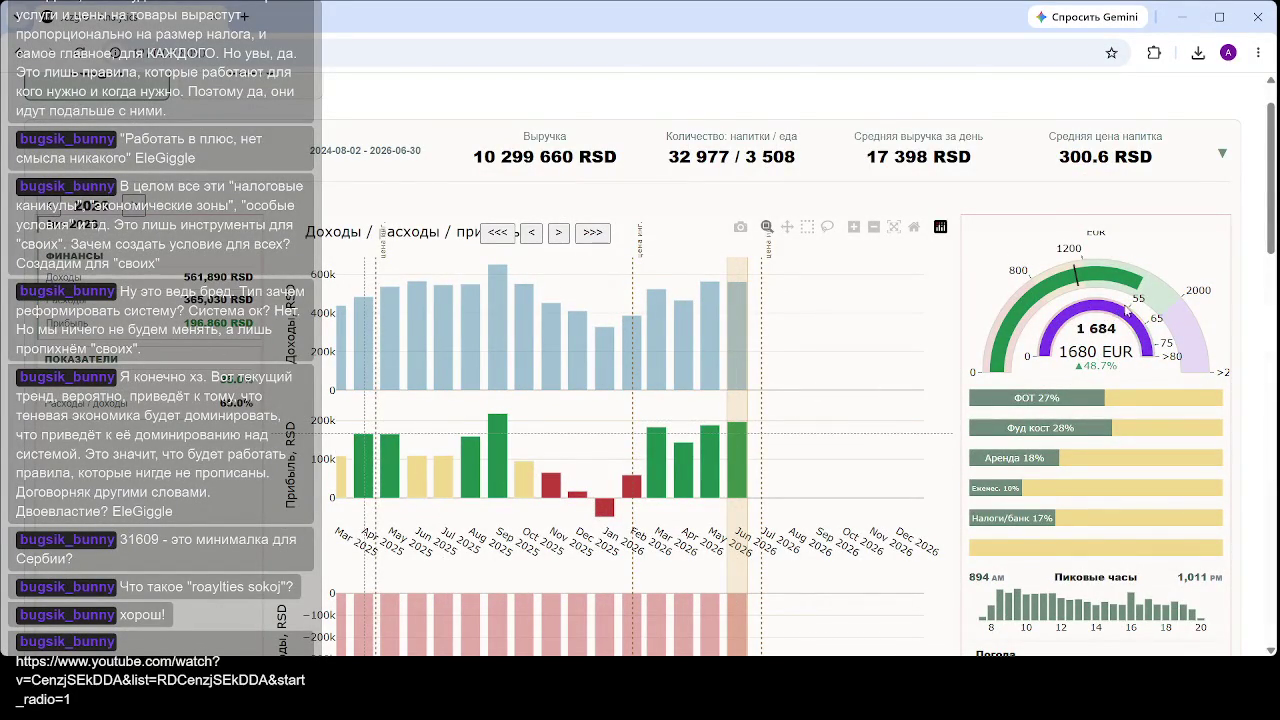
- Scroll past the summary tables to the monthly Динамика выручки chart and its gauge
scroll(1120, 310, "down", 2)
scroll(1110, 200, "down", 7)
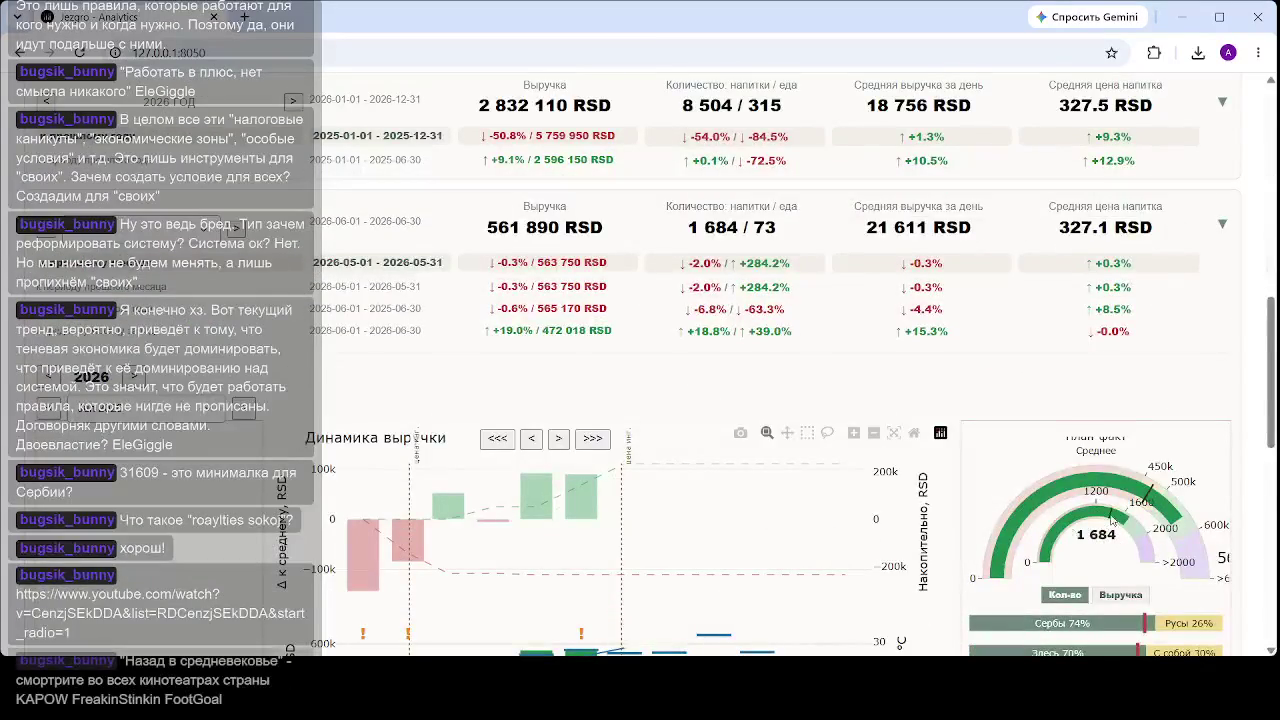
scroll(1097, 511, "down", 2)
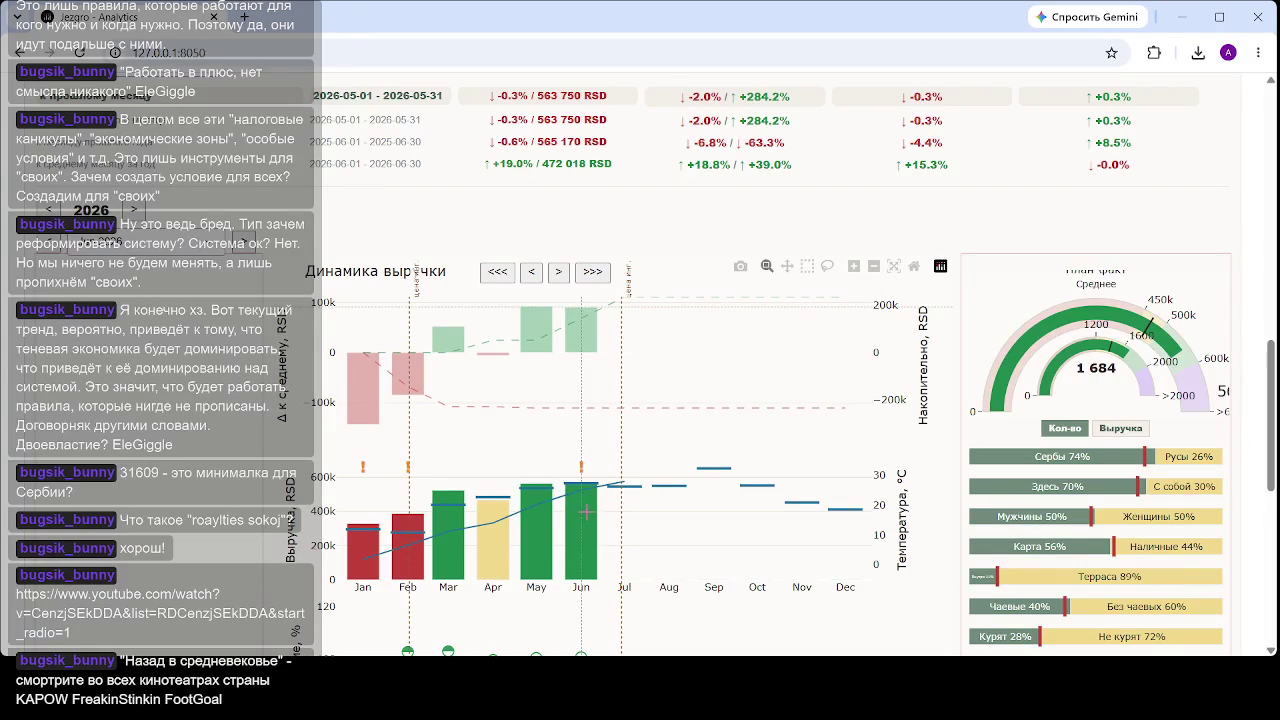
- Scroll down to the 29 June–5 July weekly summary and the weekly Динамика выручки chart
scroll(582, 481, "down", 3)
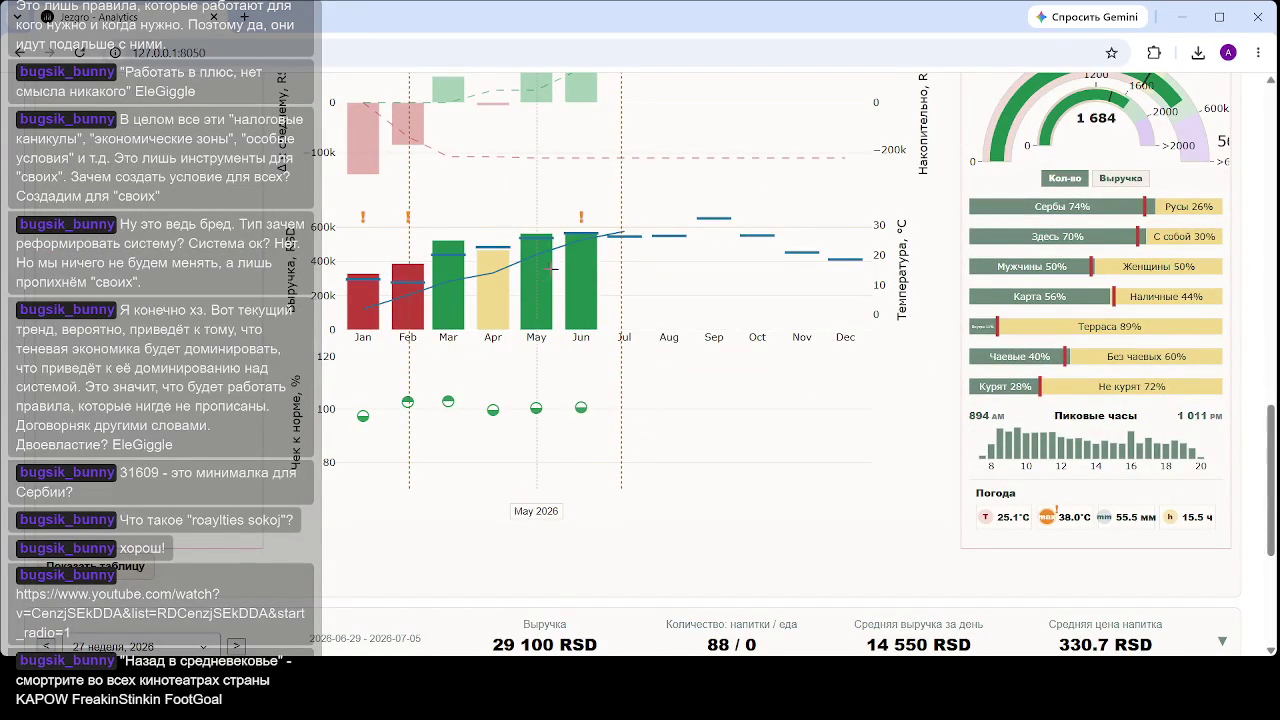
scroll(555, 280, "down", 3)
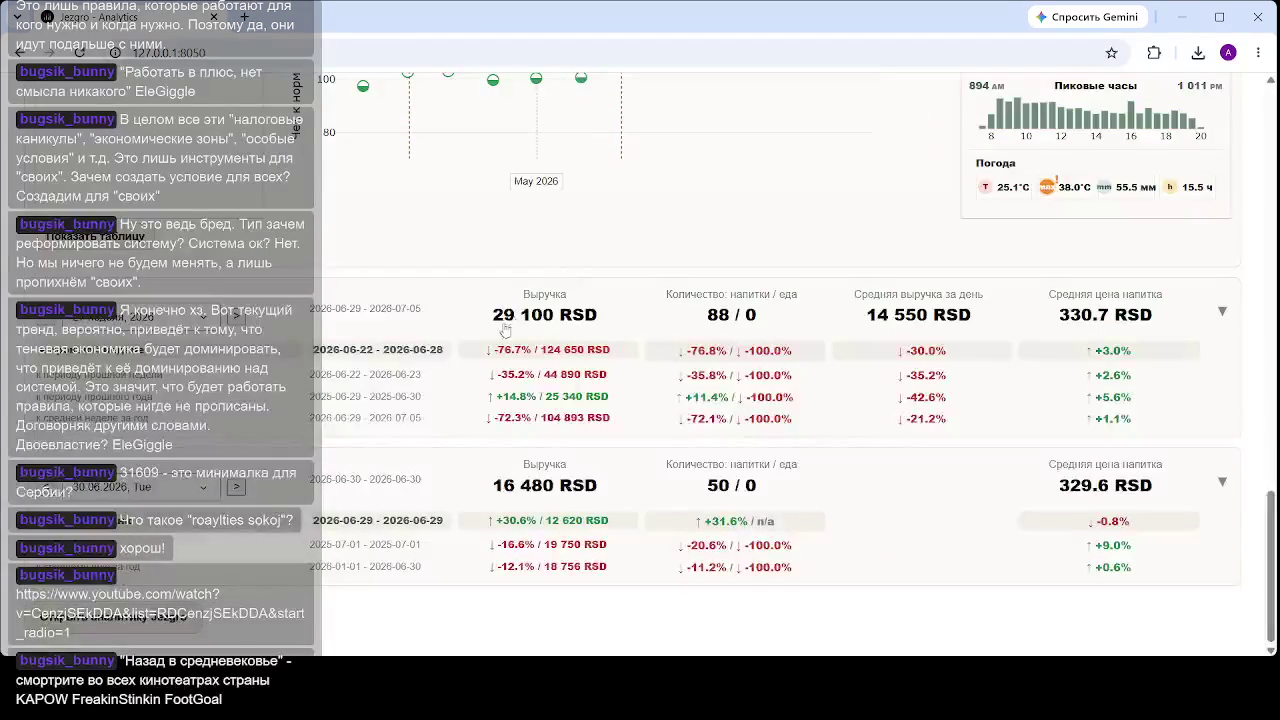
scroll(830, 312, "down", 2)
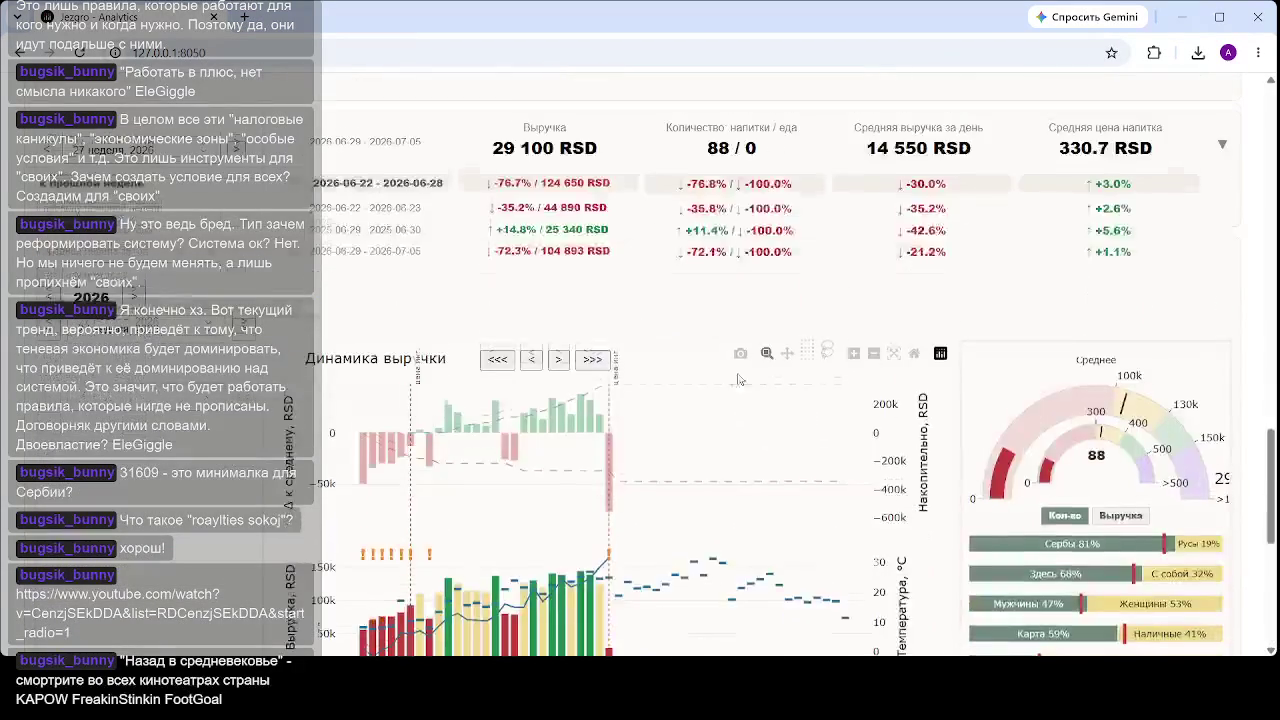
- Select the week 10 (Mar) column on the weekly revenue chart to show its figures
scroll(467, 462, "down", 2)
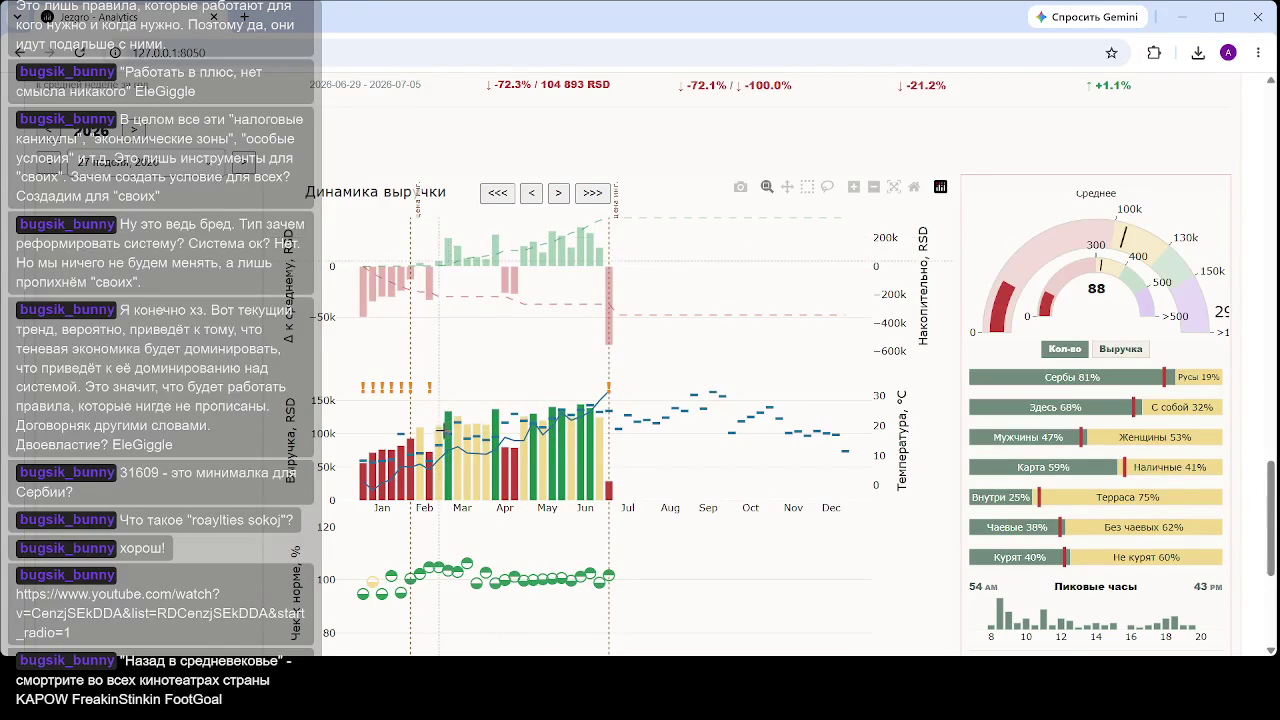
scroll(440, 415, "down", 1)
scroll(440, 415, "down", 1)
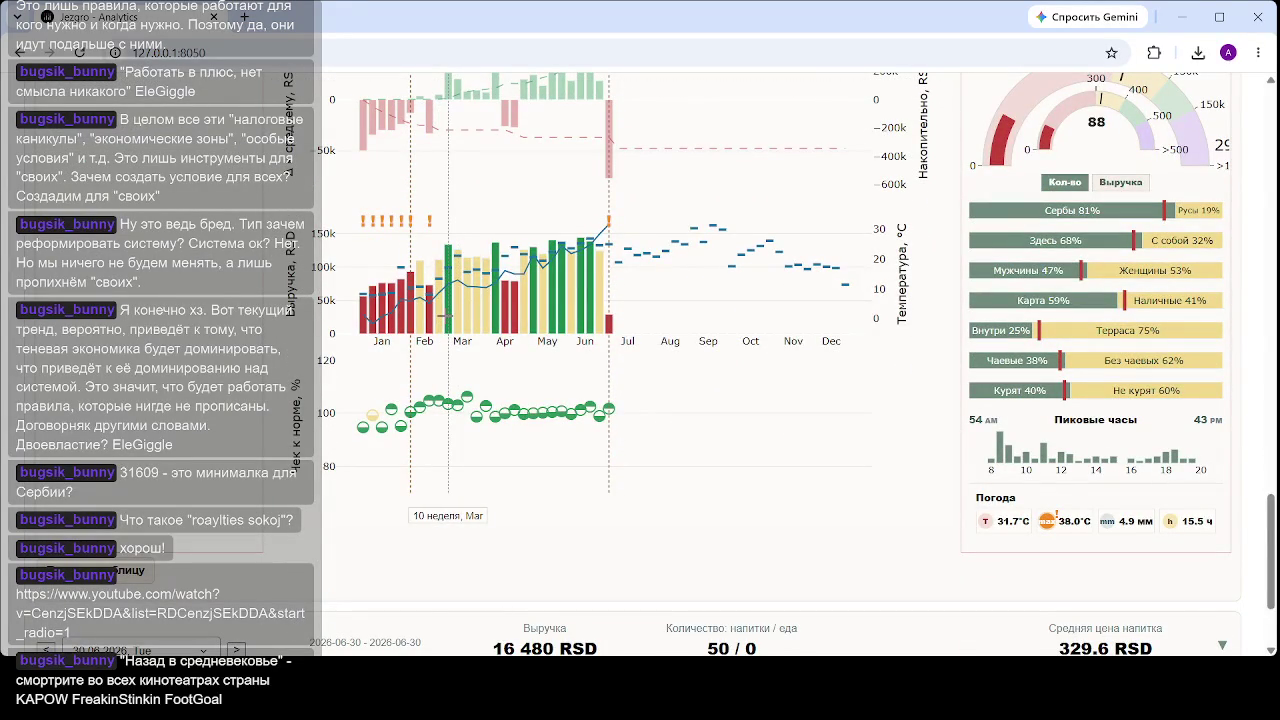
left_click(450, 315)
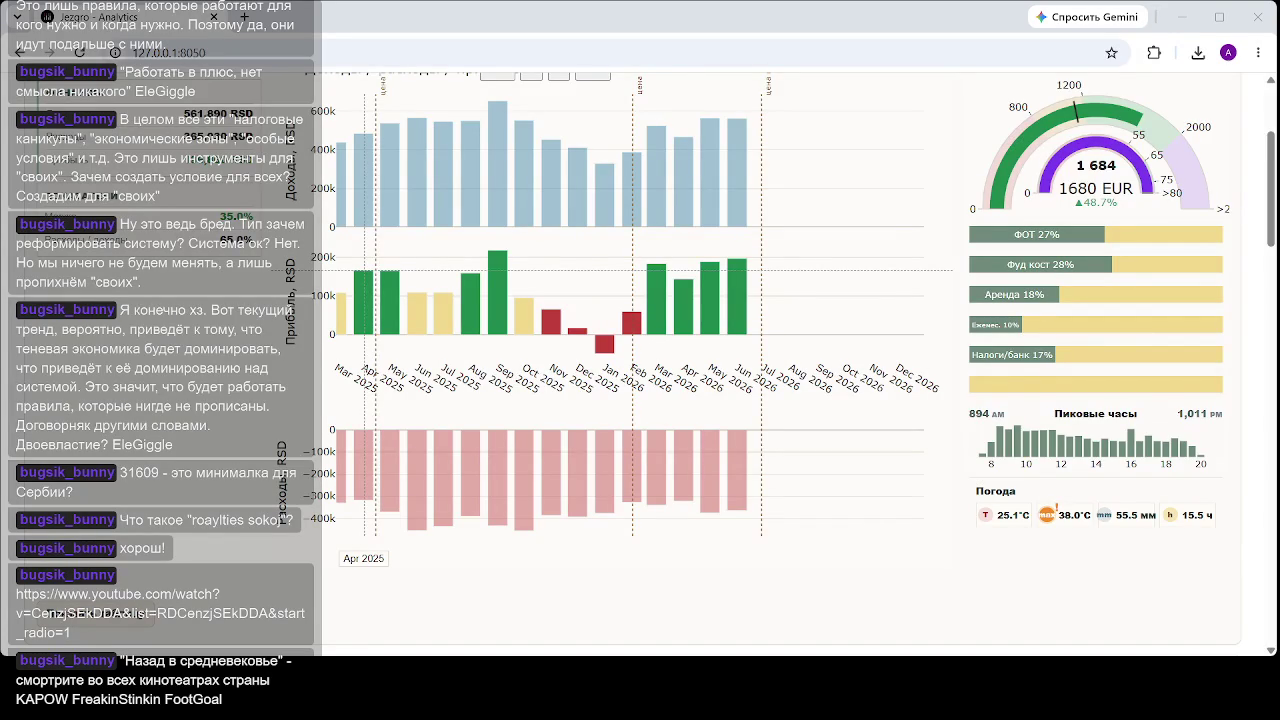
- Select the July column, then week 27, in Динамика выручки to load its details
scroll(705, 400, "up", 4)
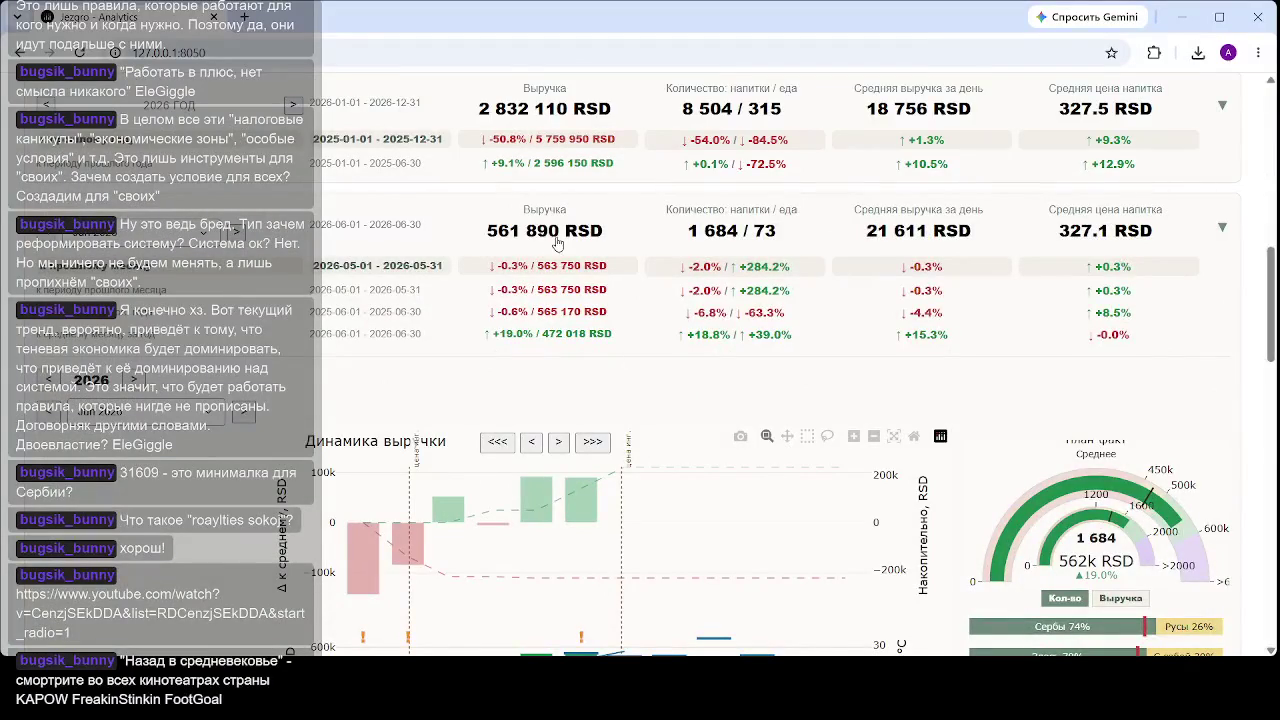
scroll(593, 243, "down", 3)
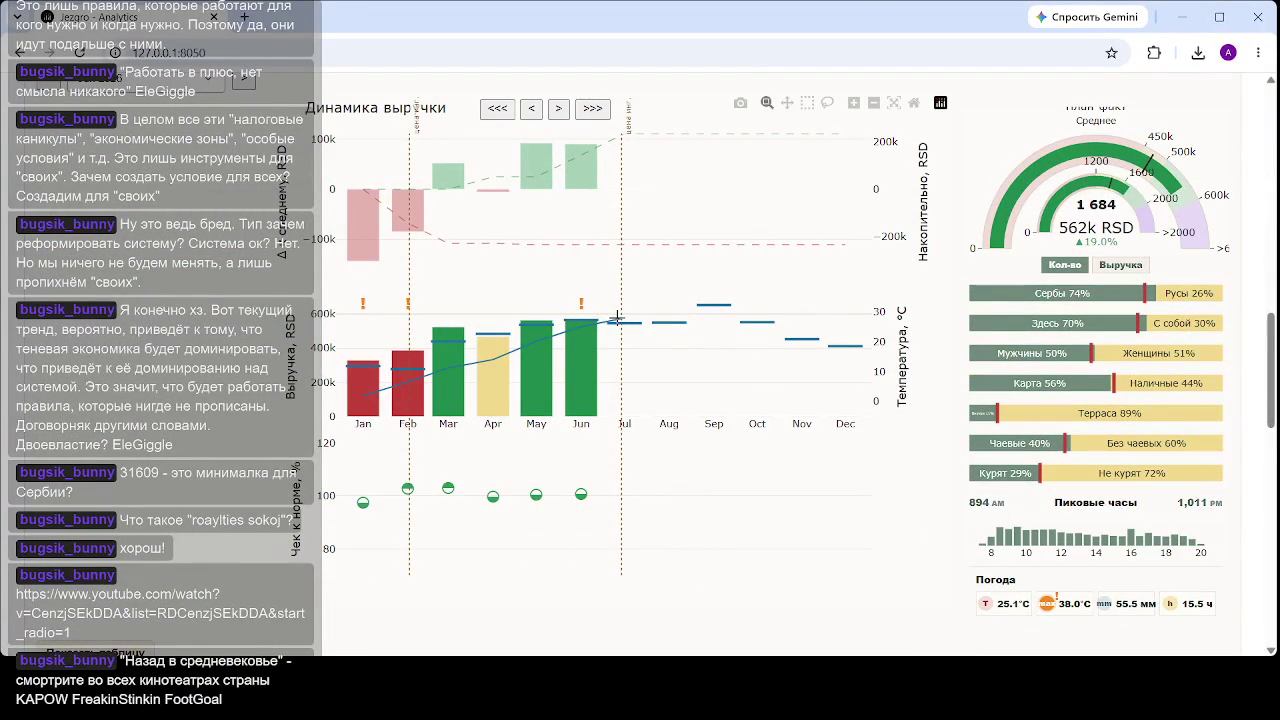
mouse_move(594, 352)
scroll(625, 385, "down", 4)
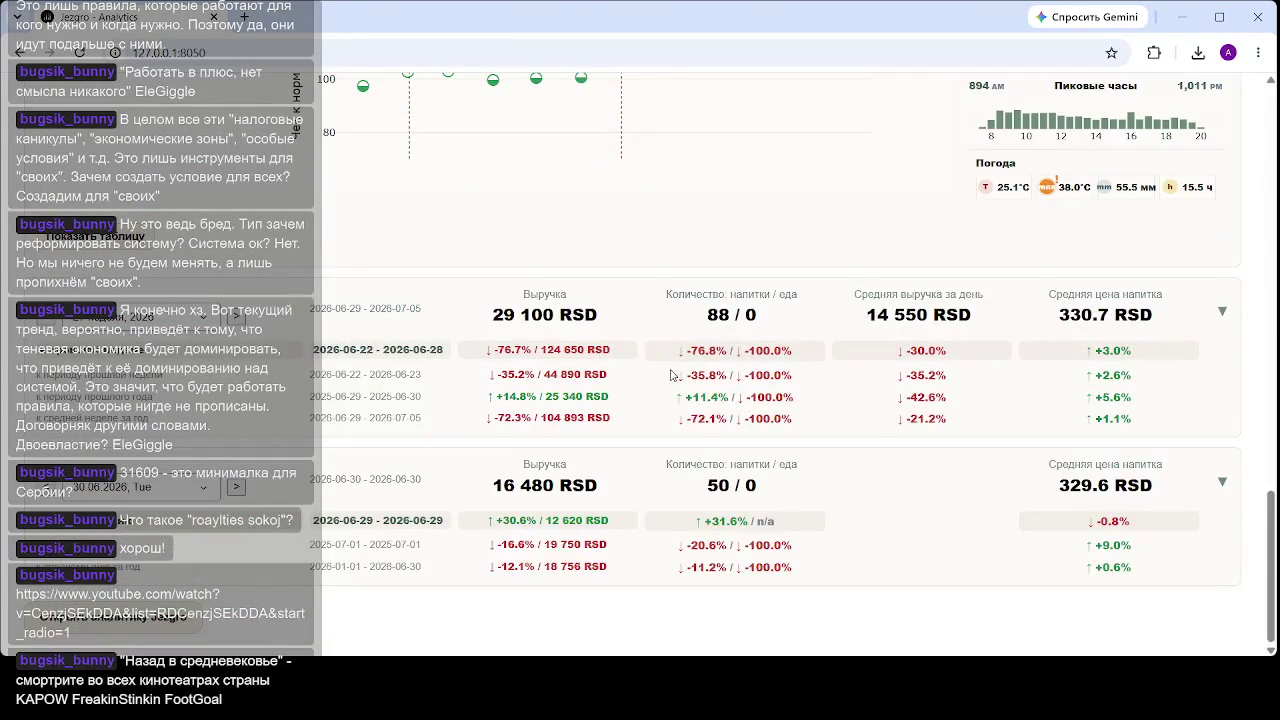
scroll(700, 357, "down", 3)
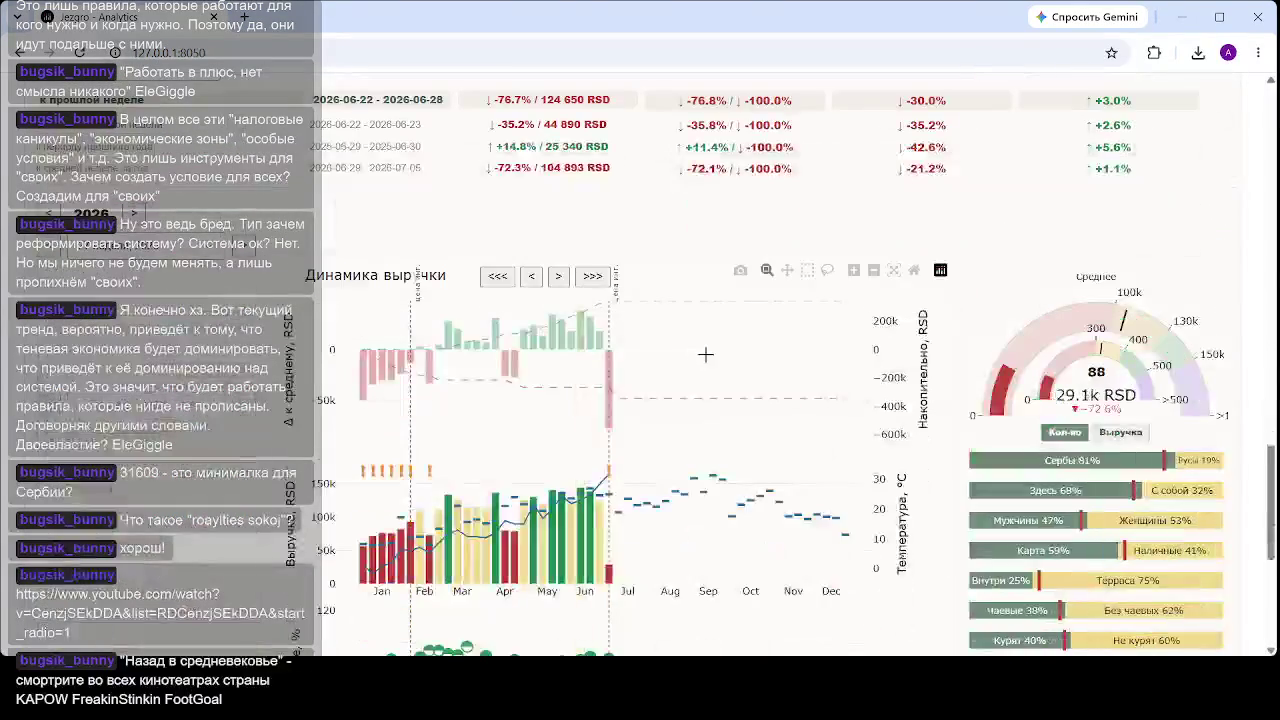
left_click(612, 560)
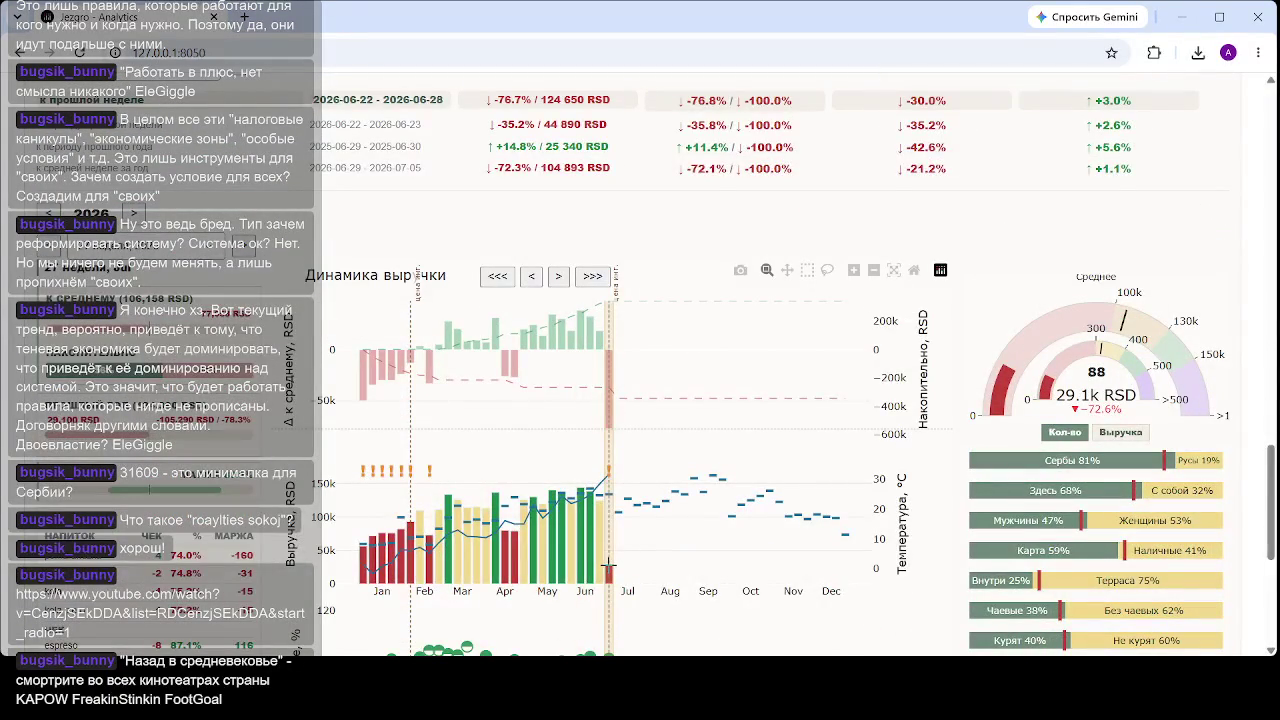
scroll(663, 520, "down", 2)
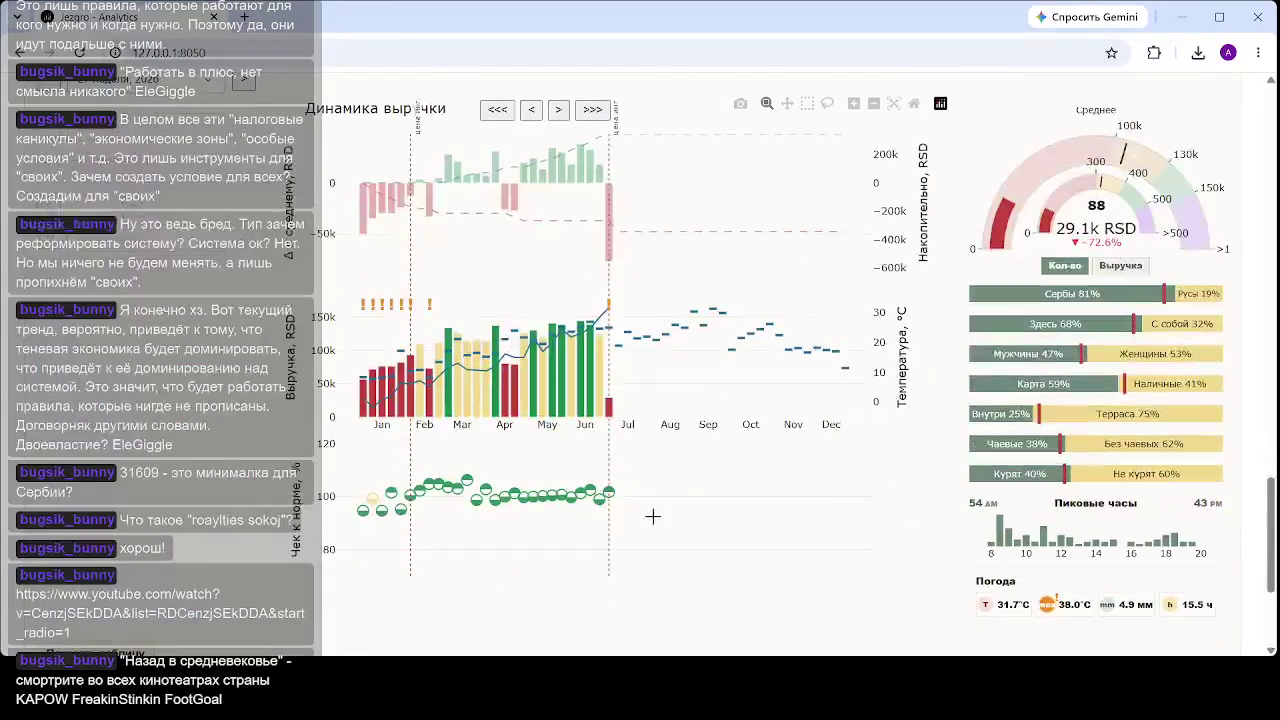
left_click(614, 399)
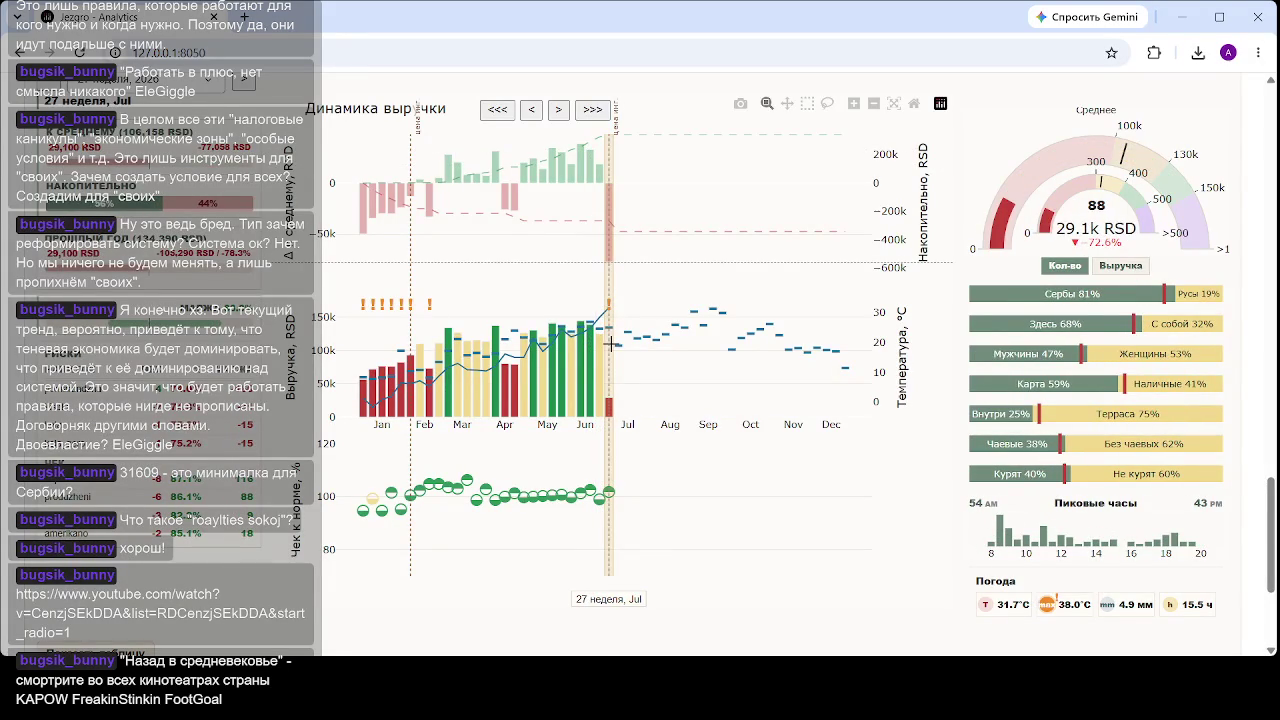
scroll(610, 343, "down", 2)
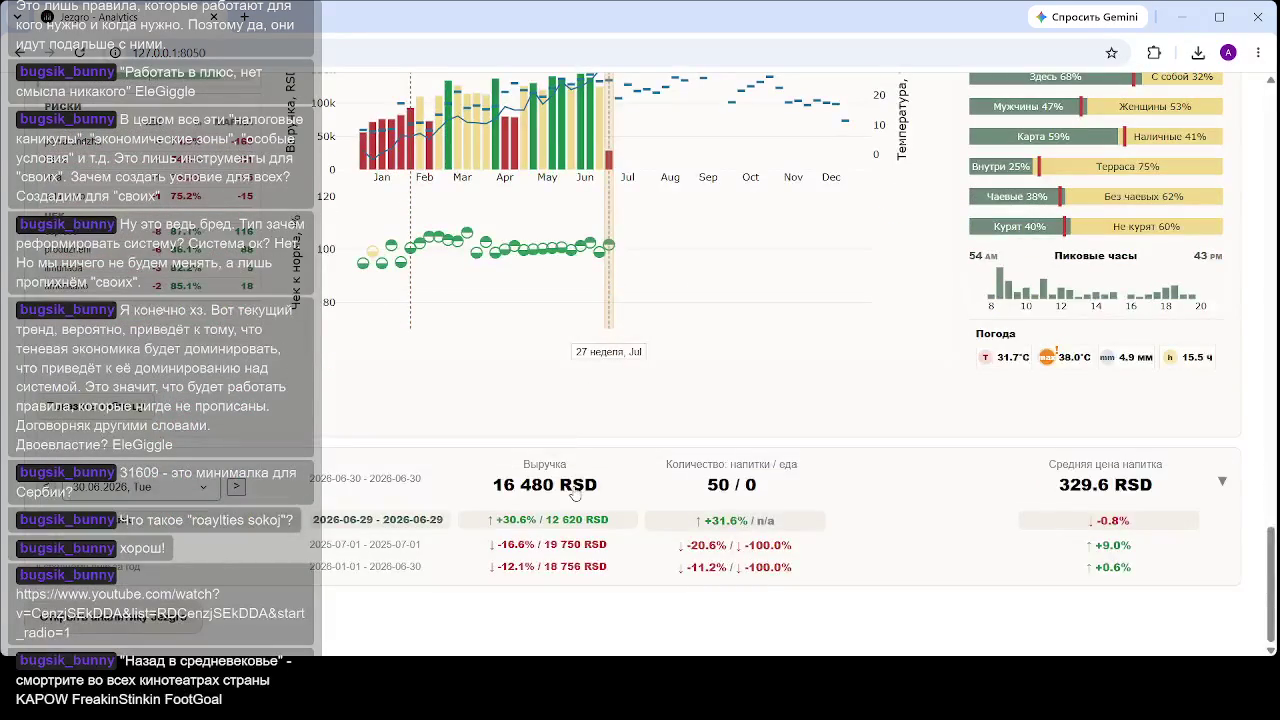
- Select 29.06 on the daily chart, zoom to 24.06–10.07, then restore the full range
scroll(668, 330, "down", 1)
scroll(668, 330, "down", 3)
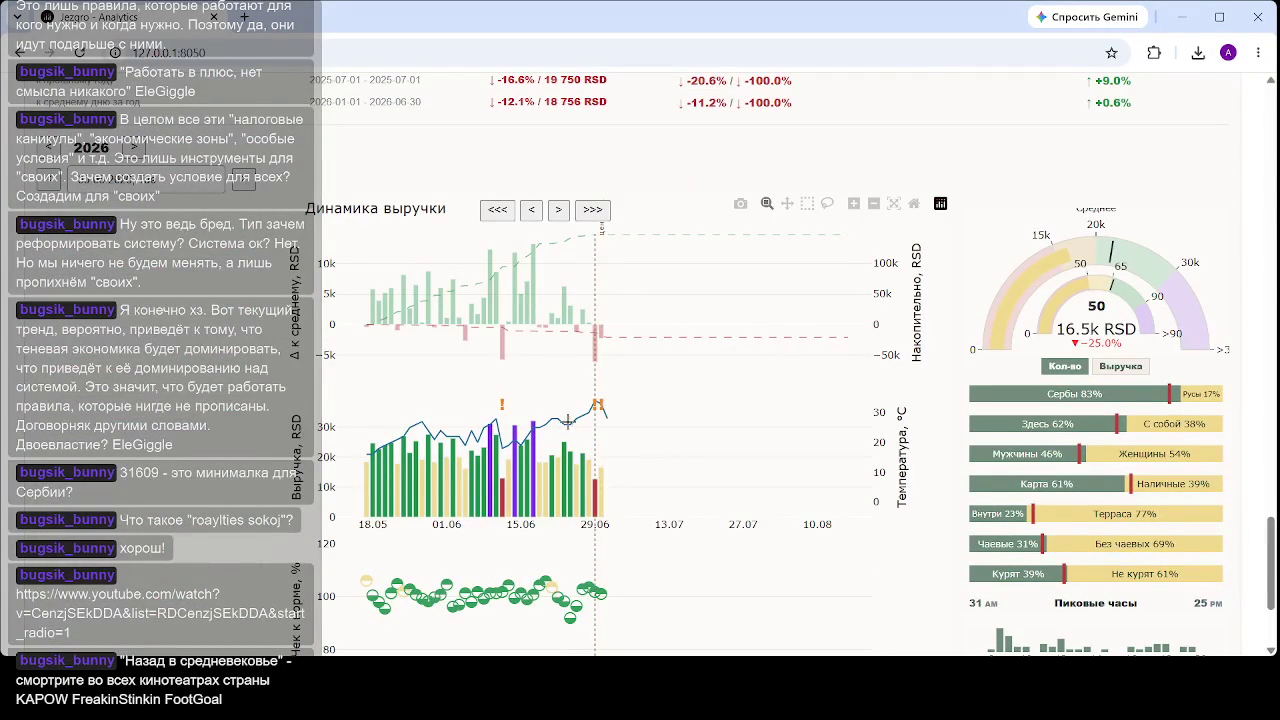
left_click(602, 420)
left_click_drag(643, 420, 569, 462)
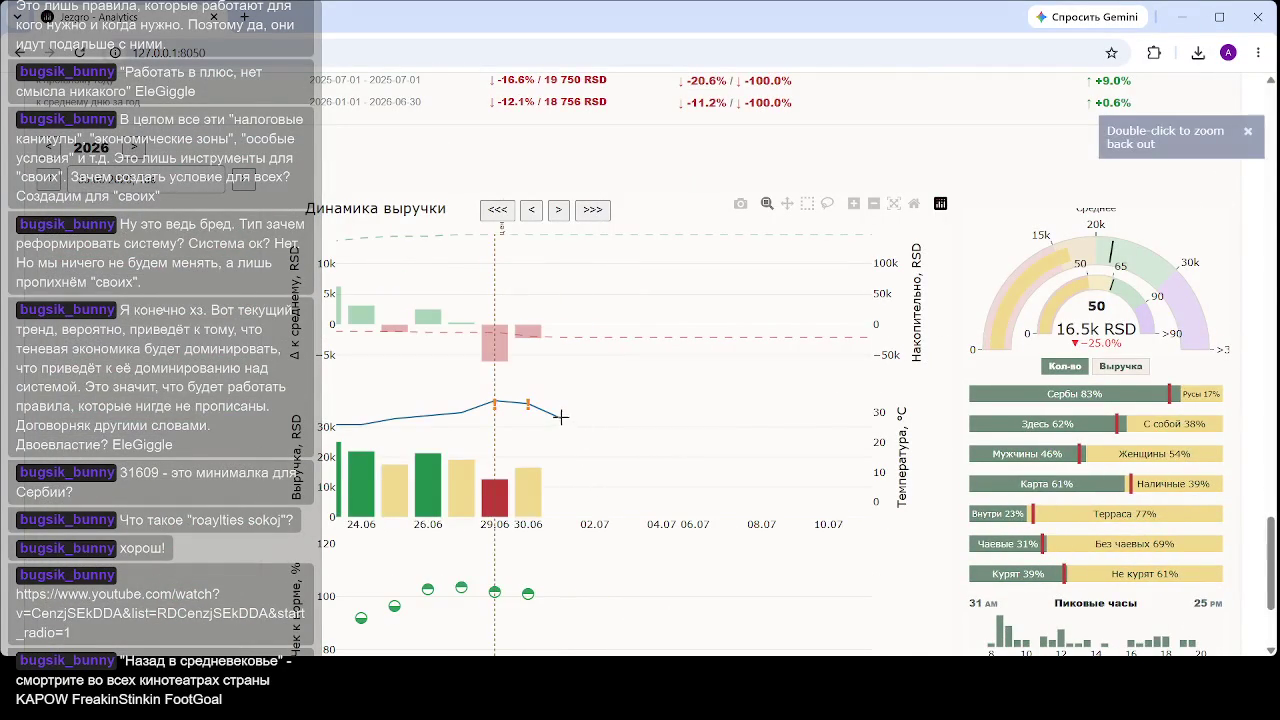
left_click(913, 203)
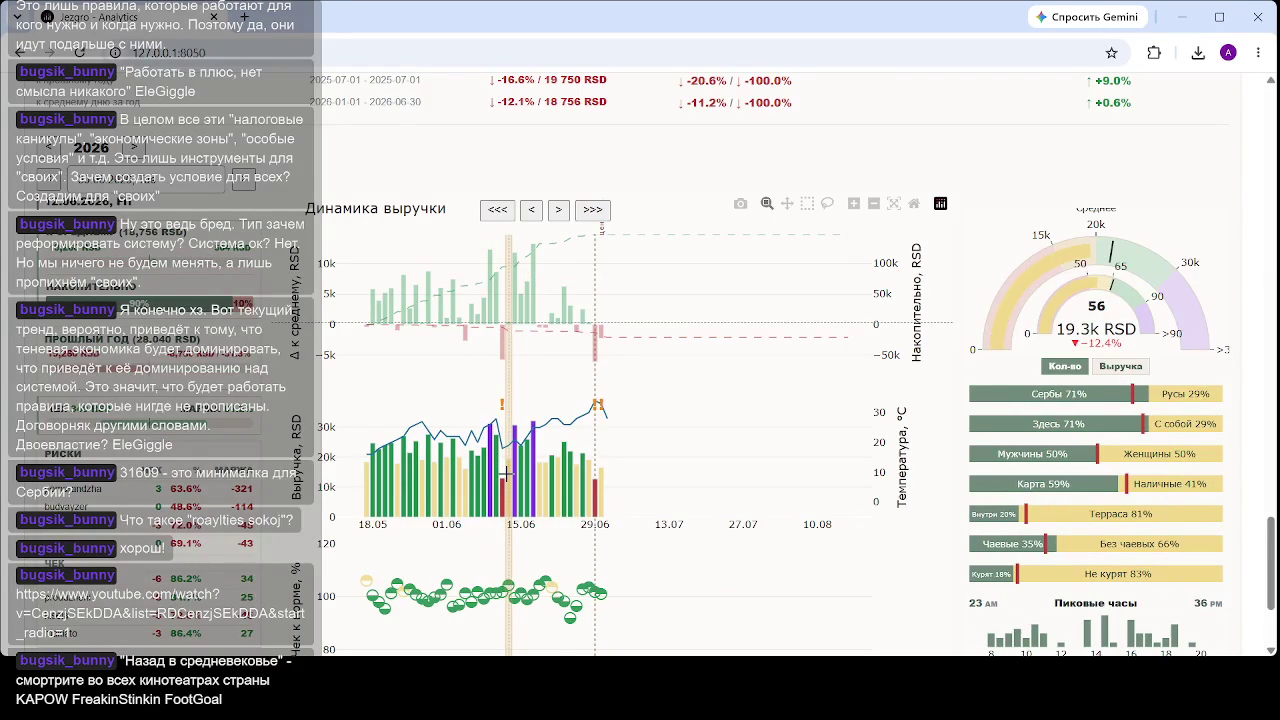
- Drag a horizontal zoom box to limit the daily revenue chart to 15.06–30.06
scroll(507, 474, "down", 2)
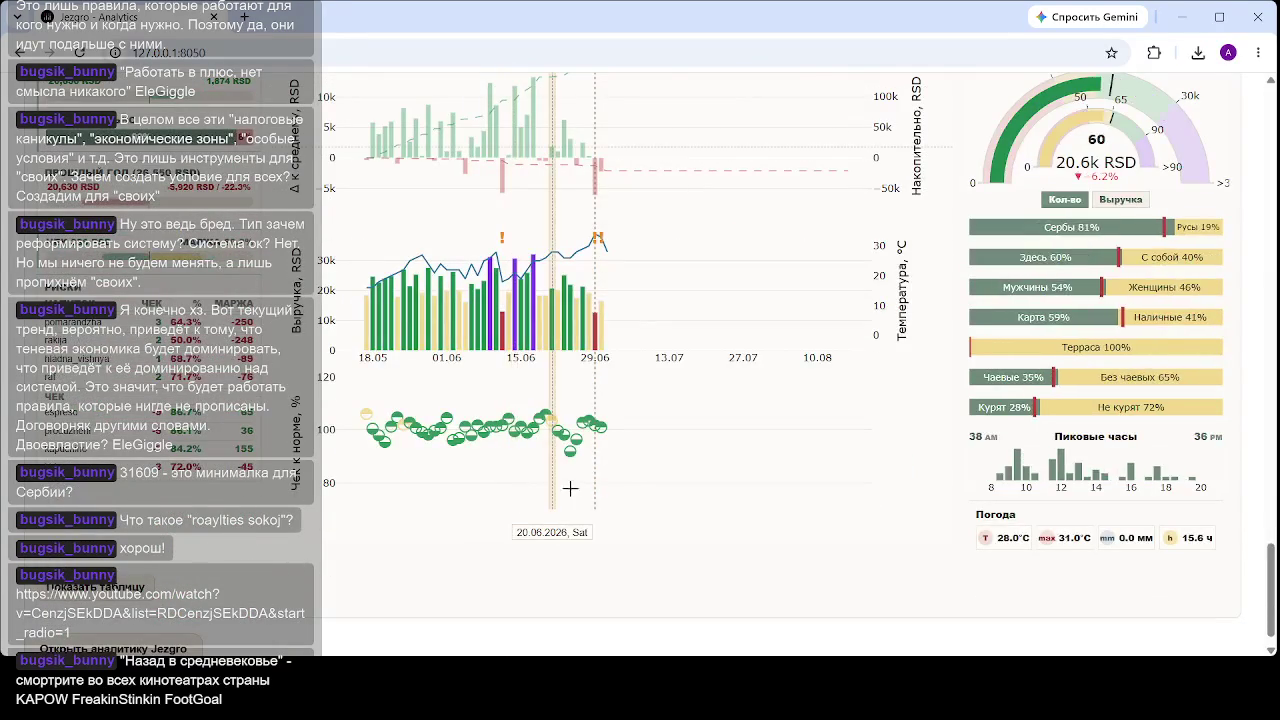
scroll(596, 455, "up", 3)
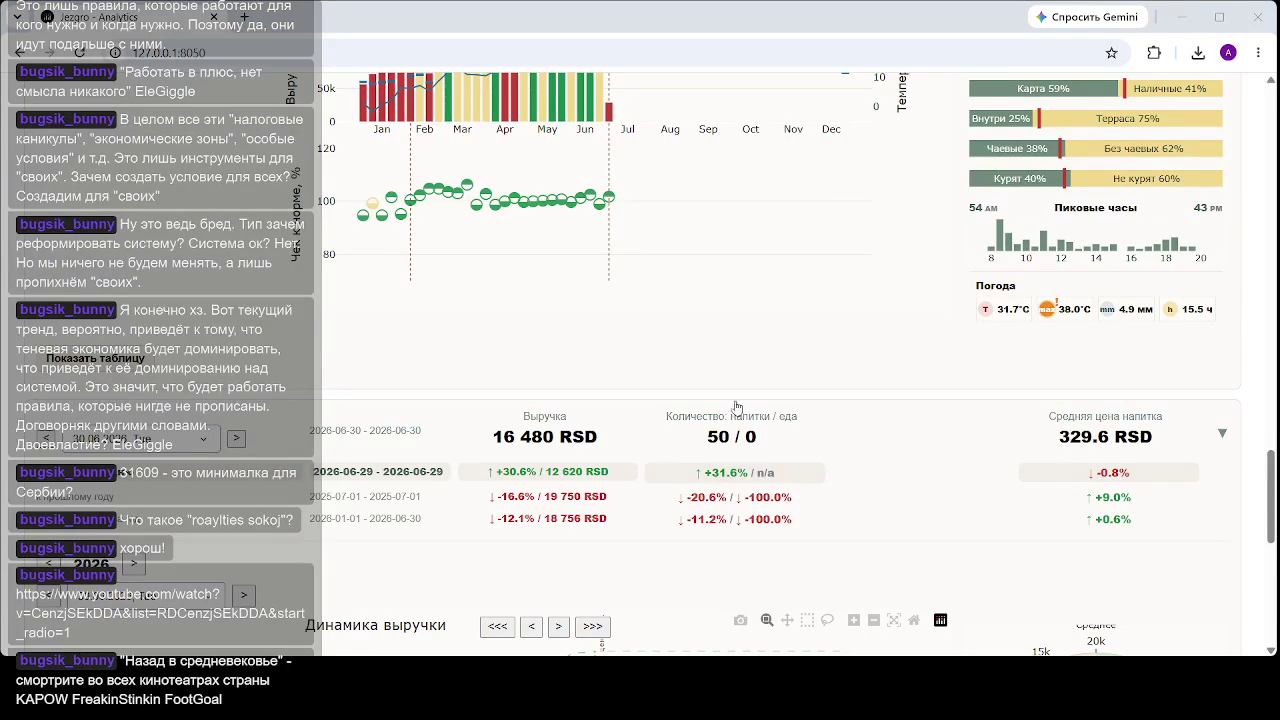
scroll(602, 410, "down", 5)
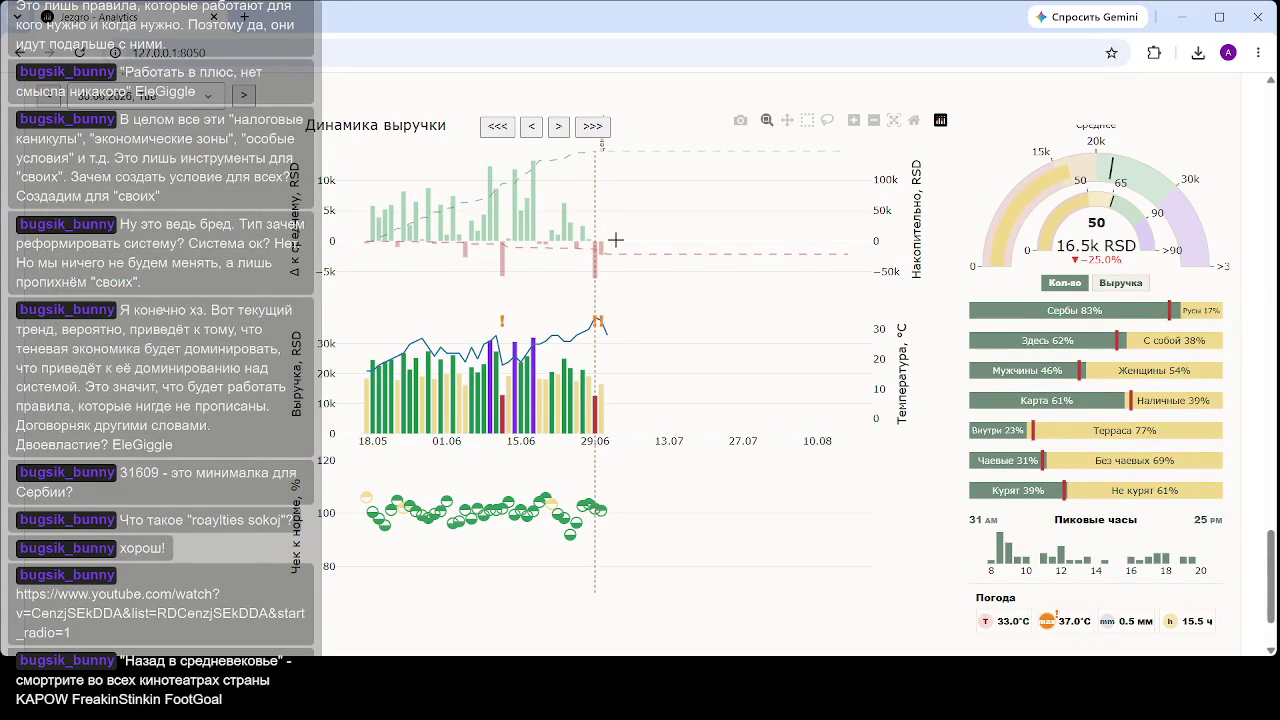
left_click_drag(520, 256, 606, 257)
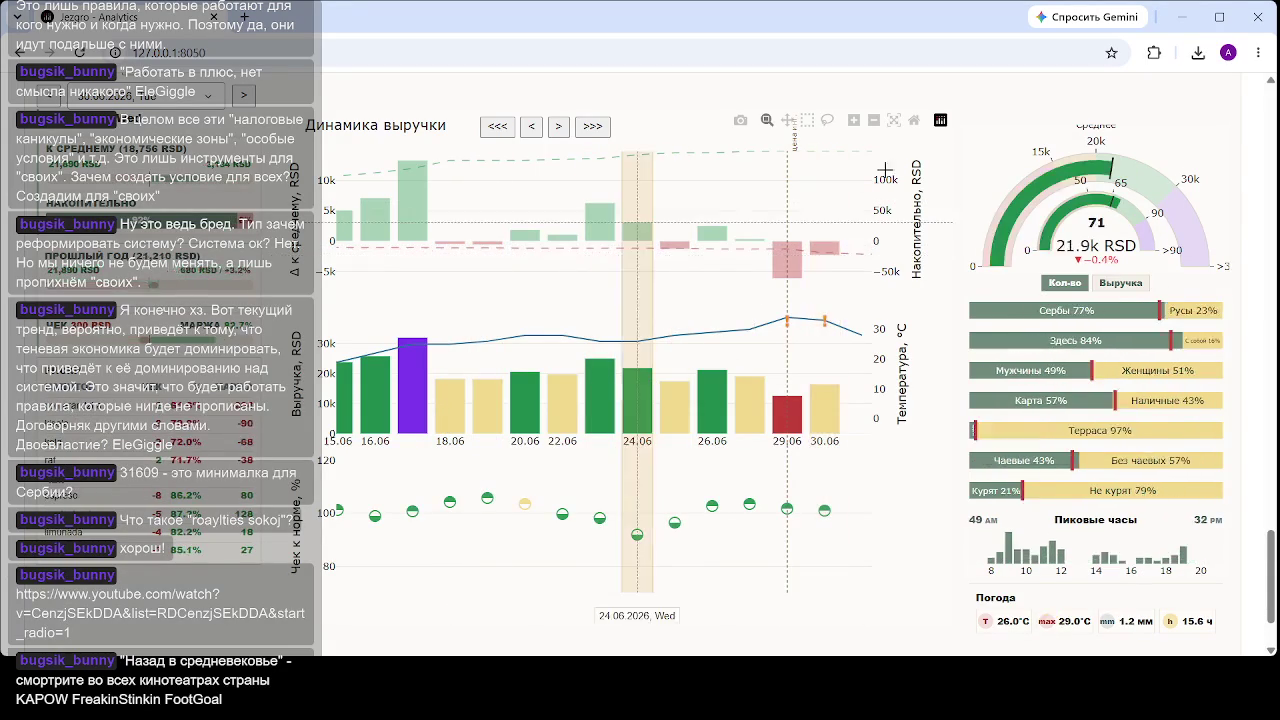
- Reset the daily chart's axes to 18.05–10.08 and deselect the 29.06 date band
left_click(894, 120)
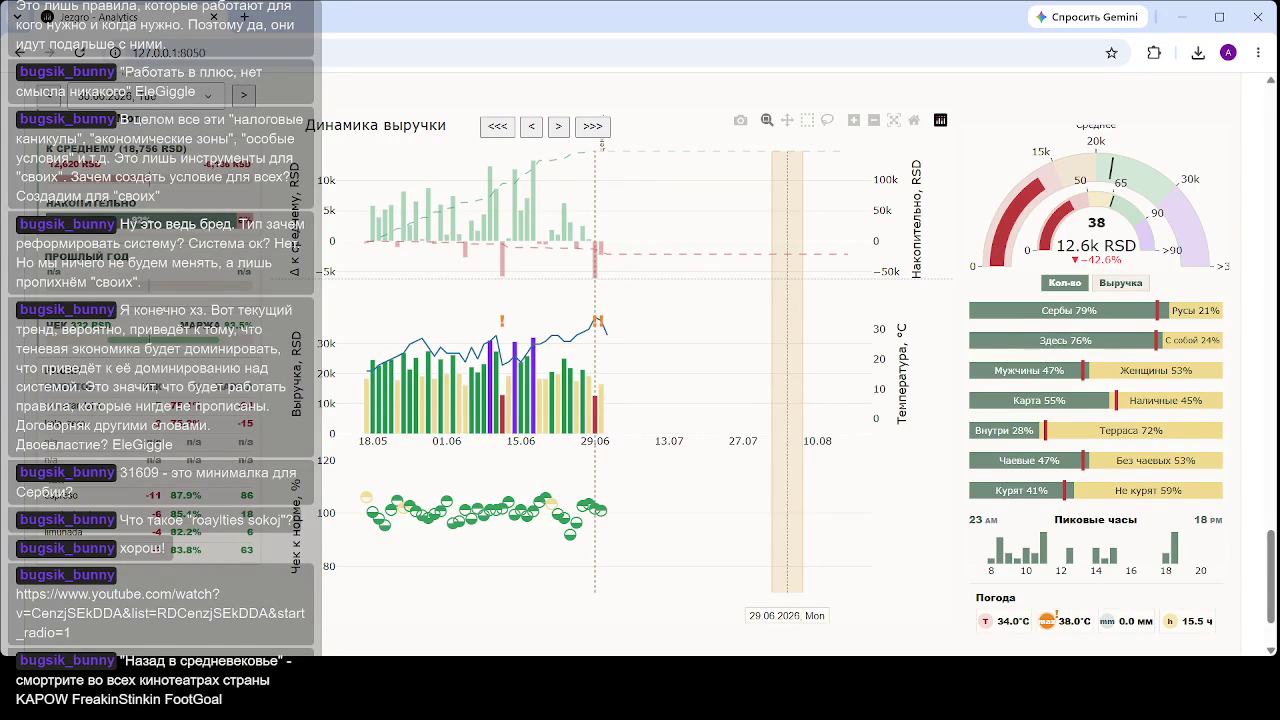
left_click(853, 463)
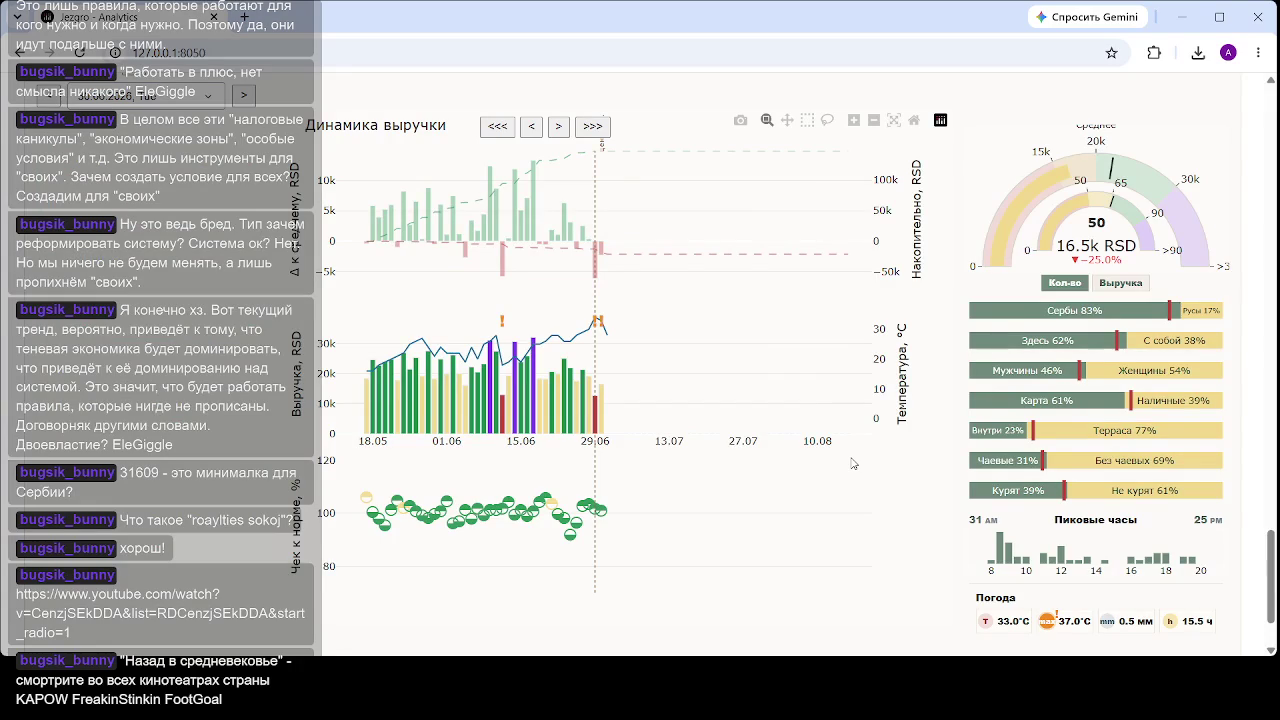
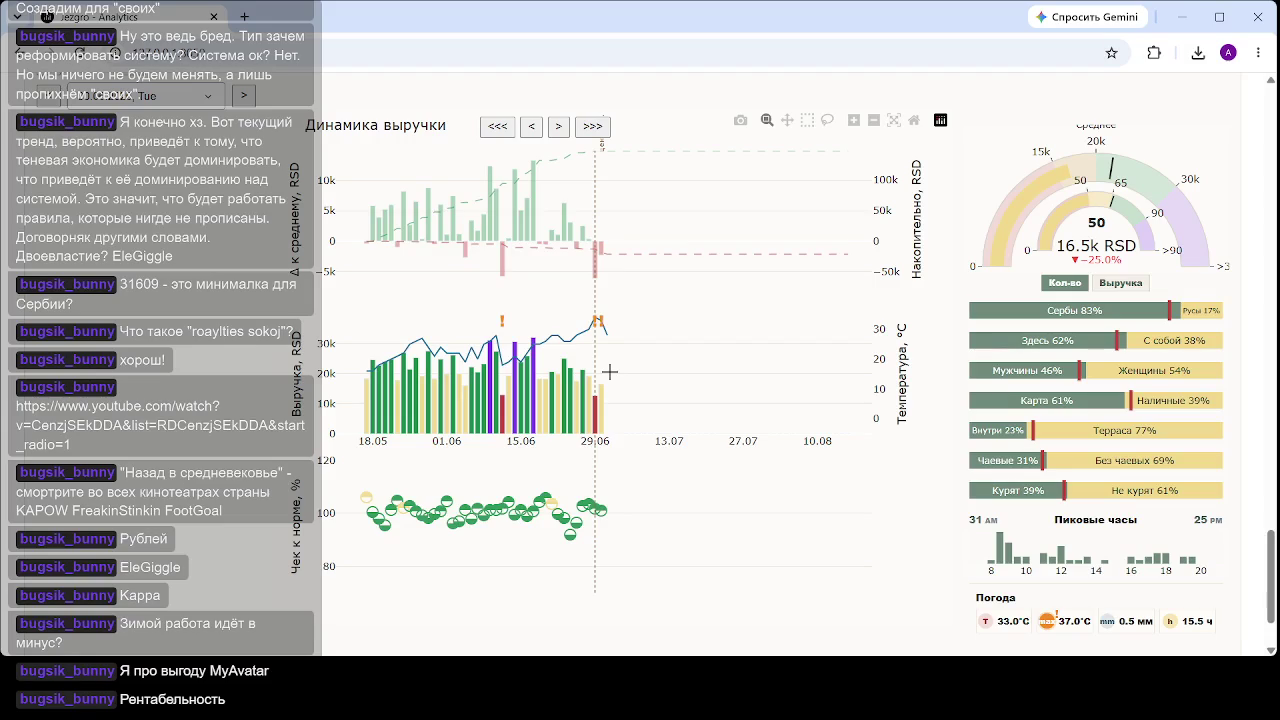
- Search Google for the weather in Belgrade ('погода белград'), then close that results tab
key("ctrl+t")
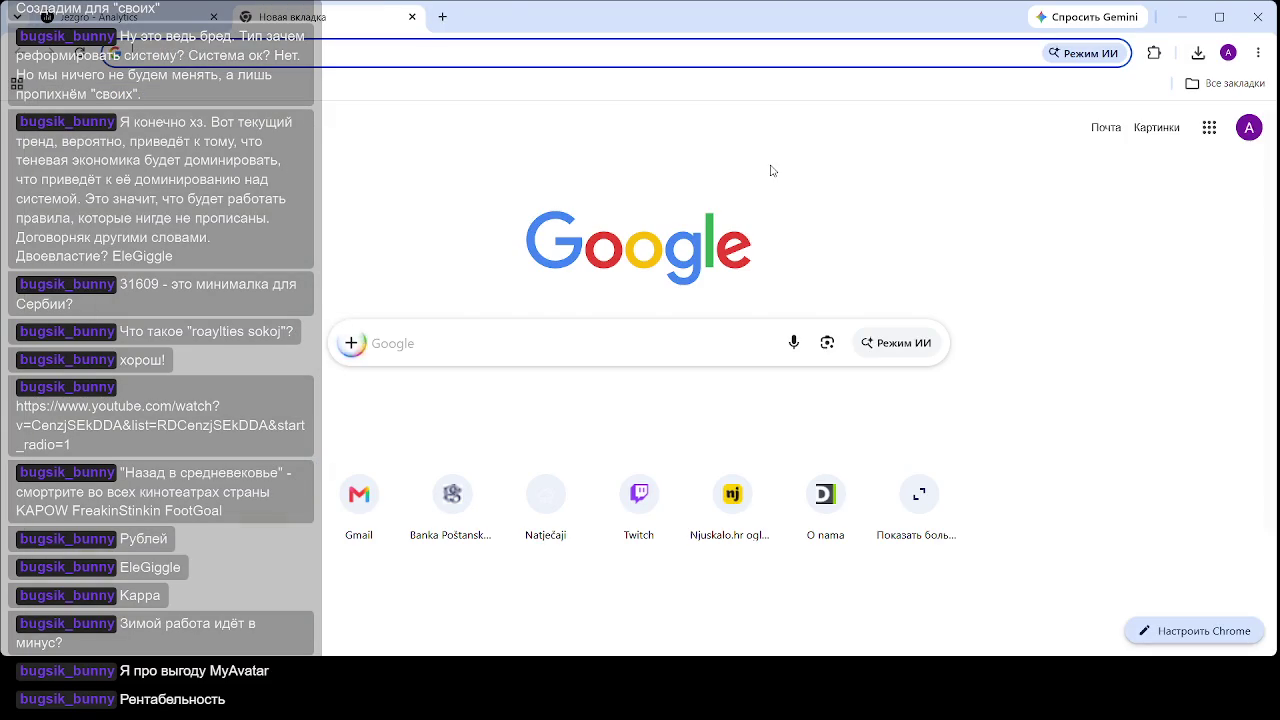
type("паг")
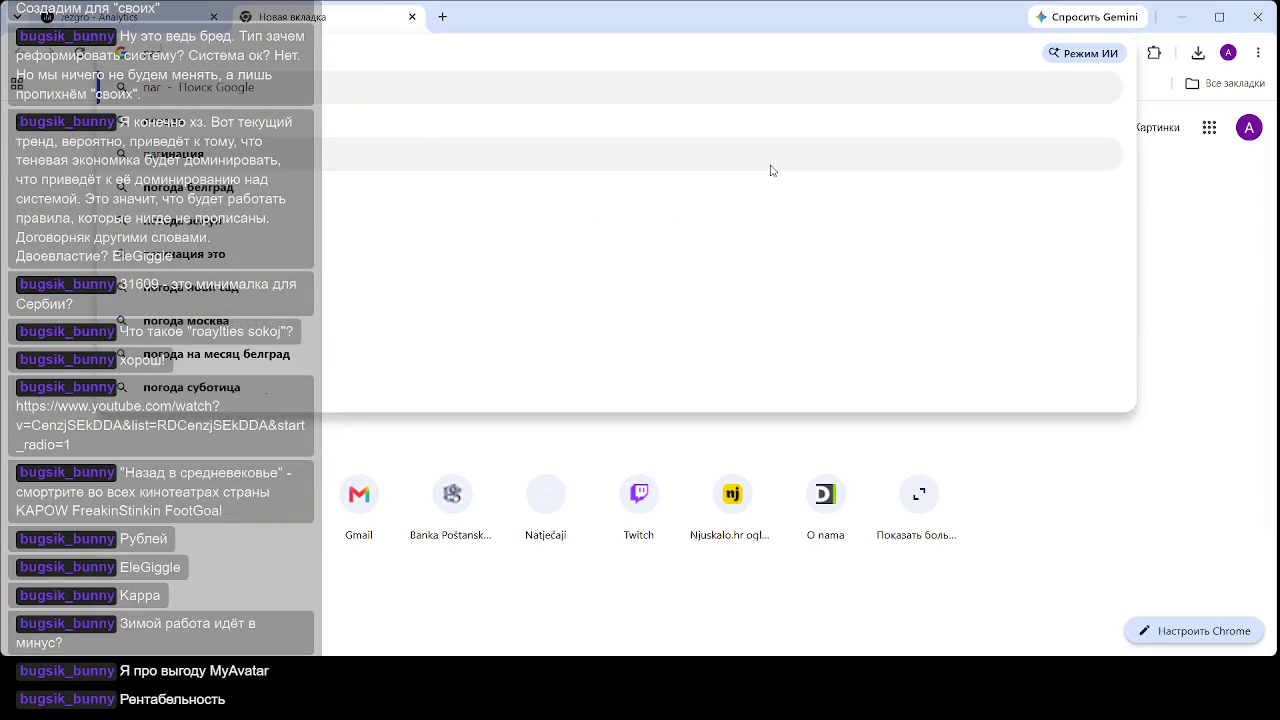
key("BackSpace")
key("BackSpace")
type("огода белград")
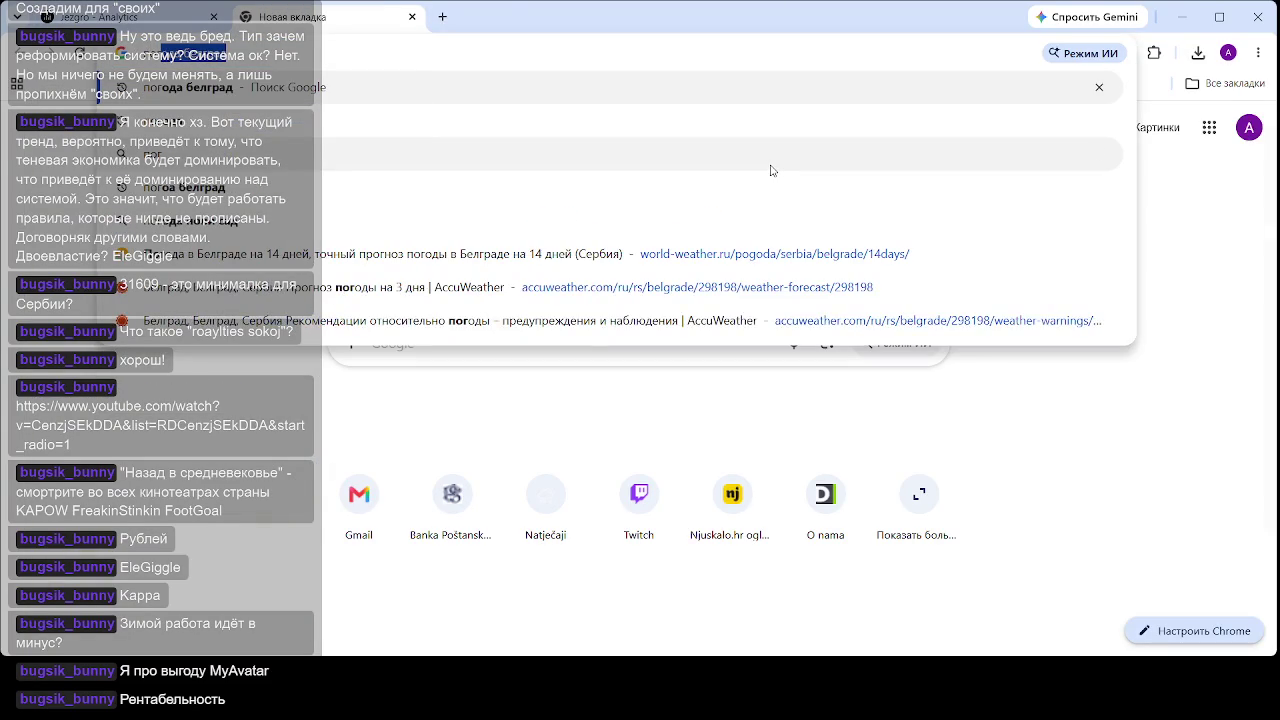
key("Return")
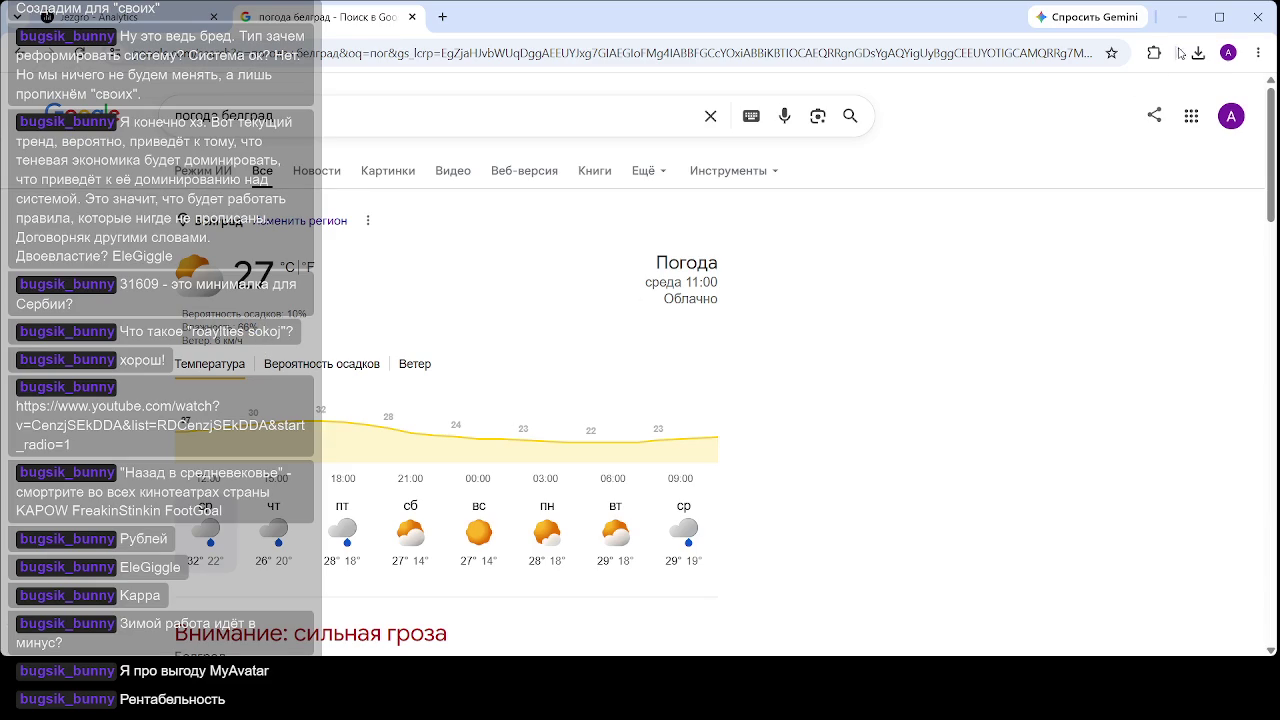
left_click(326, 17)
left_click(508, 350)
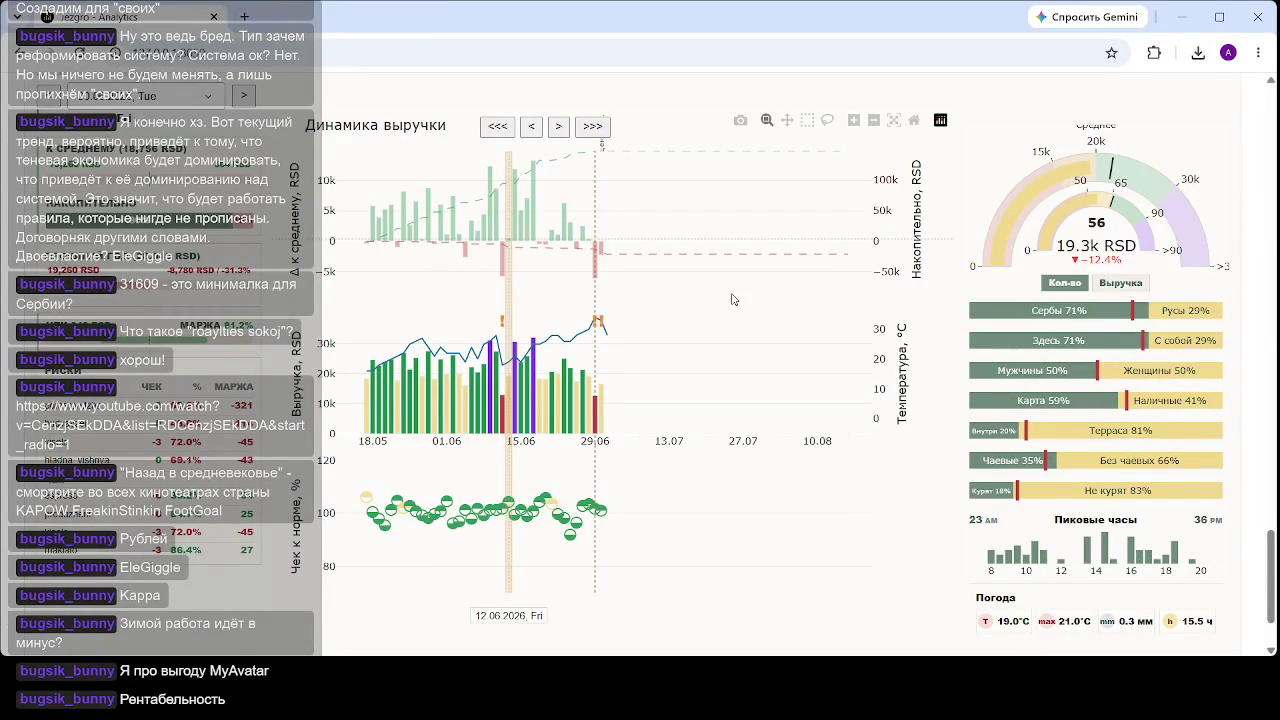
- Compare the 12.06 and 30.06 revenue bars, then clear both day markers from the chart
left_click(735, 284)
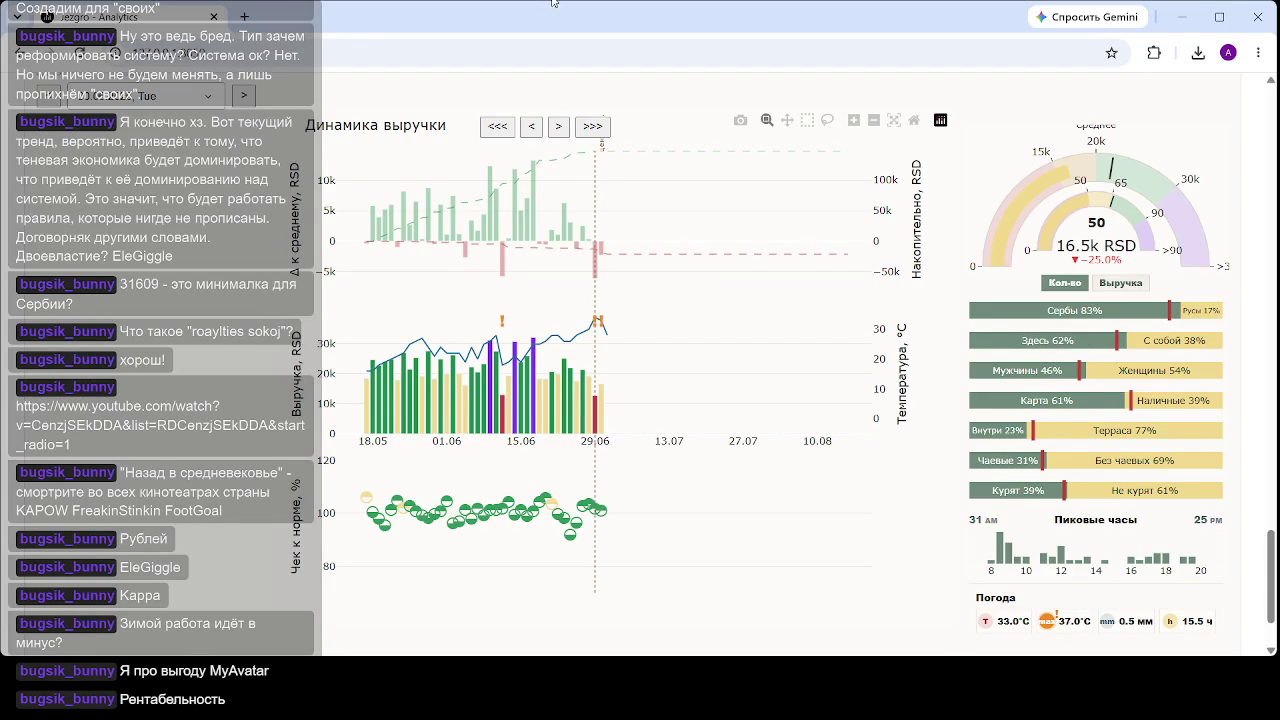
left_click(508, 380)
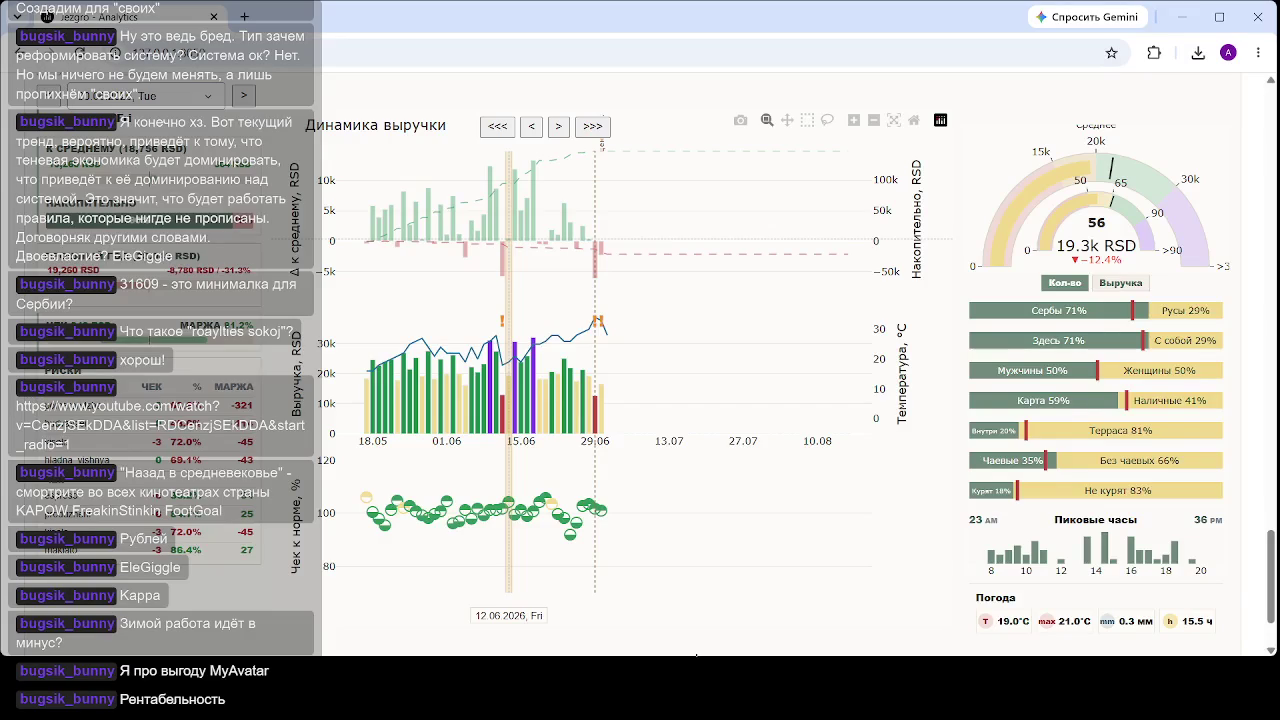
left_click(671, 557)
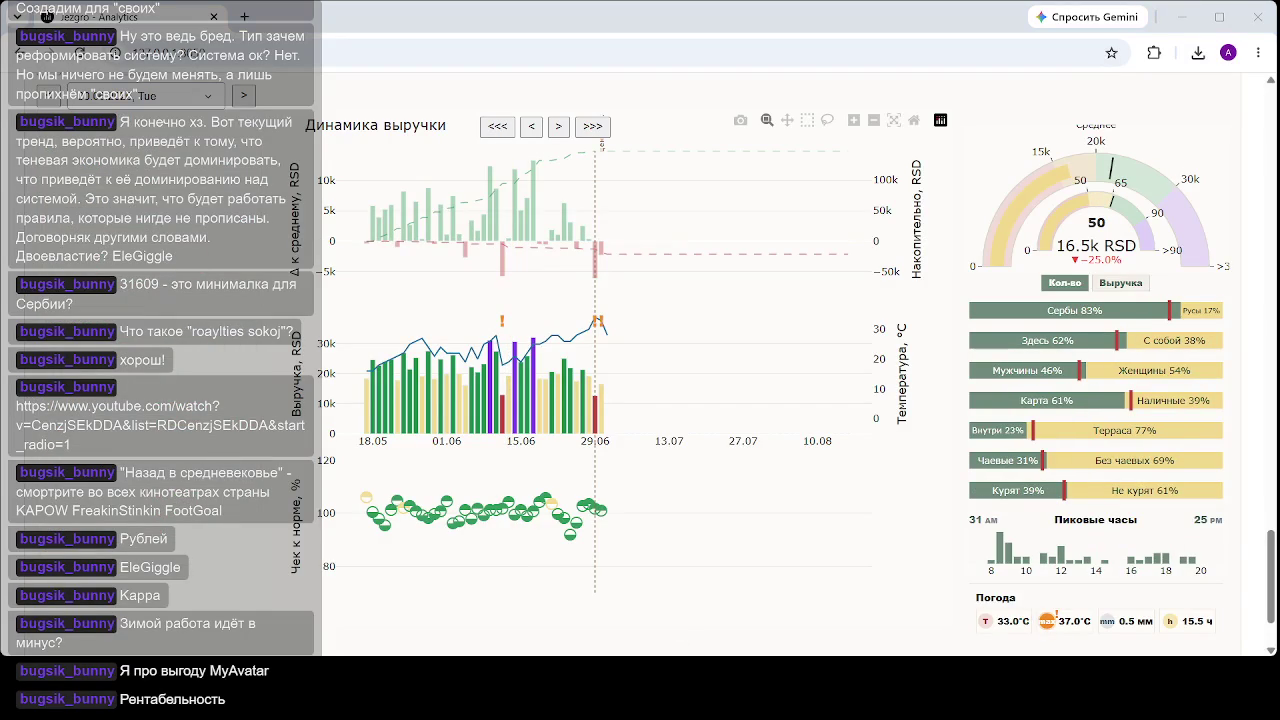
left_click(600, 322)
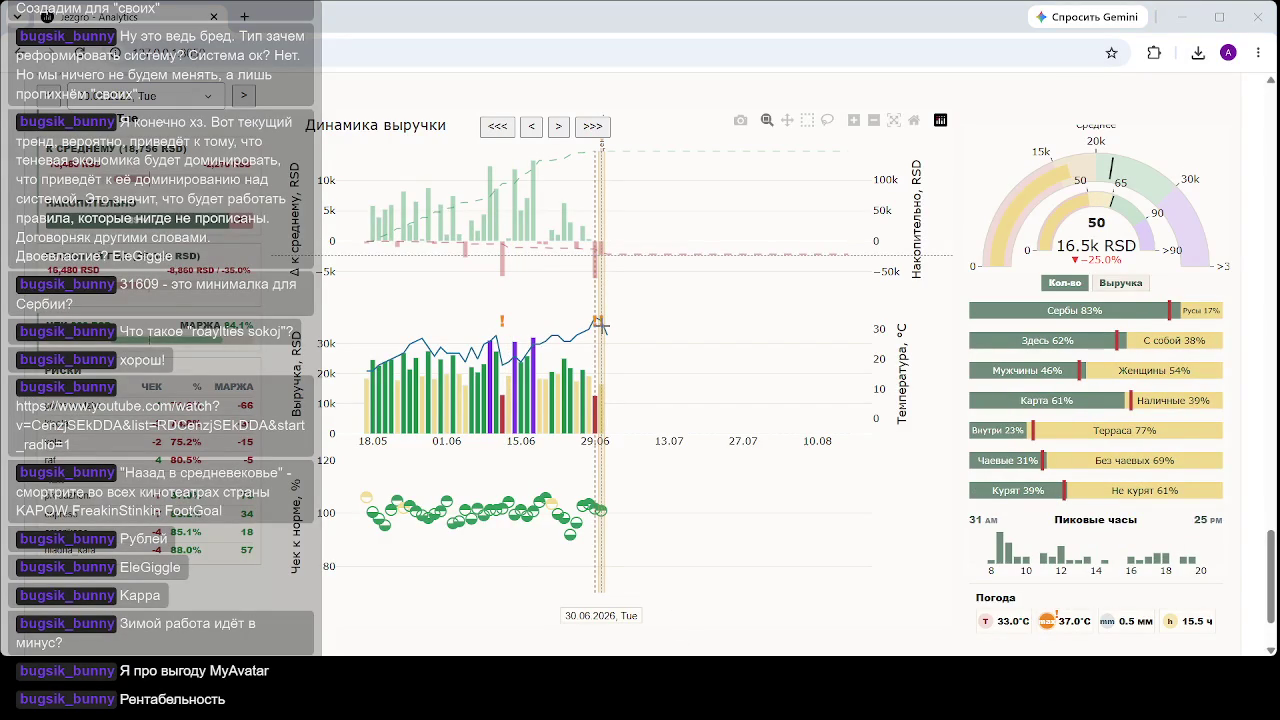
left_click(600, 324)
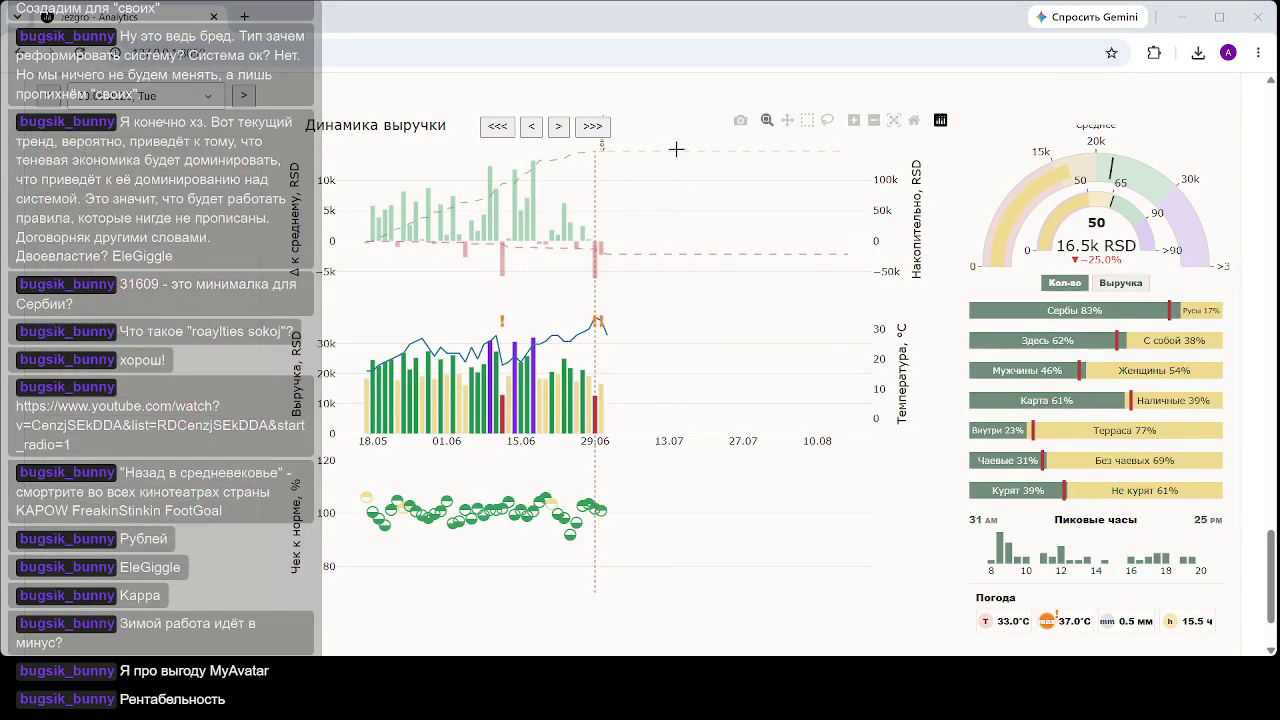
scroll(674, 232, "down", 2)
- Load the month-by-month revenue chart for 2026 from its summary card
scroll(649, 354, "up", 5)
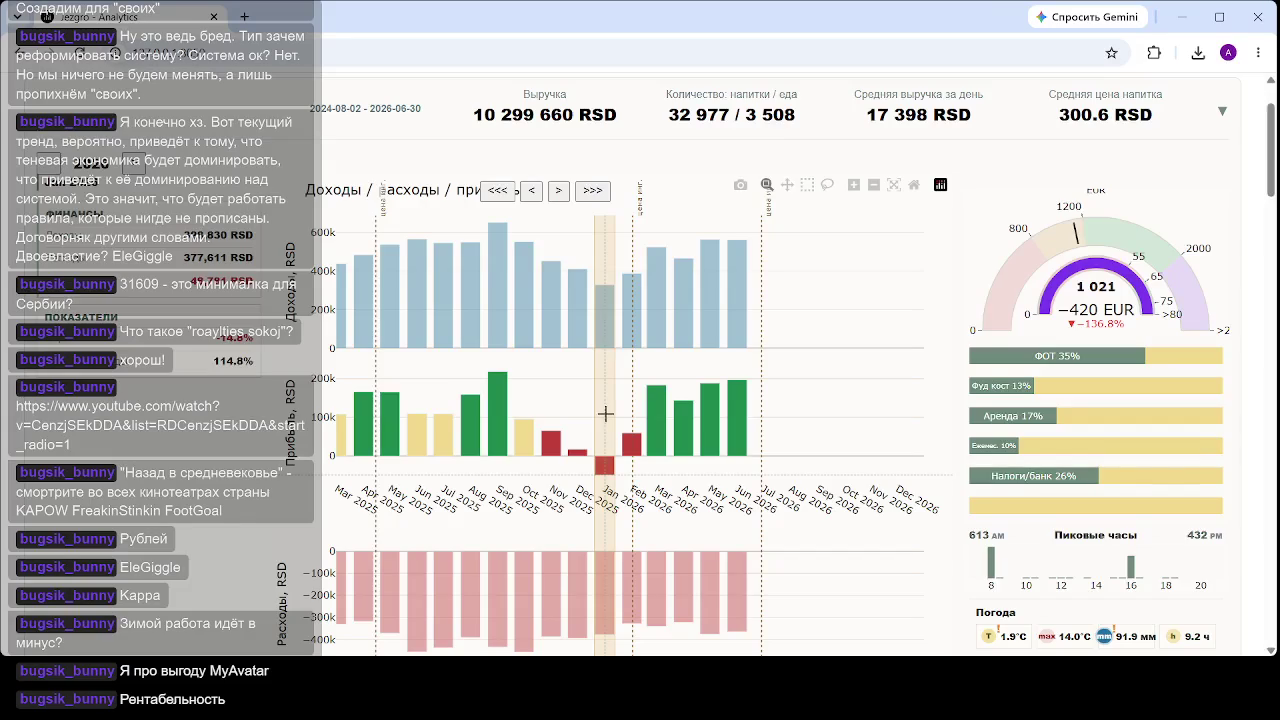
scroll(604, 413, "down", 5)
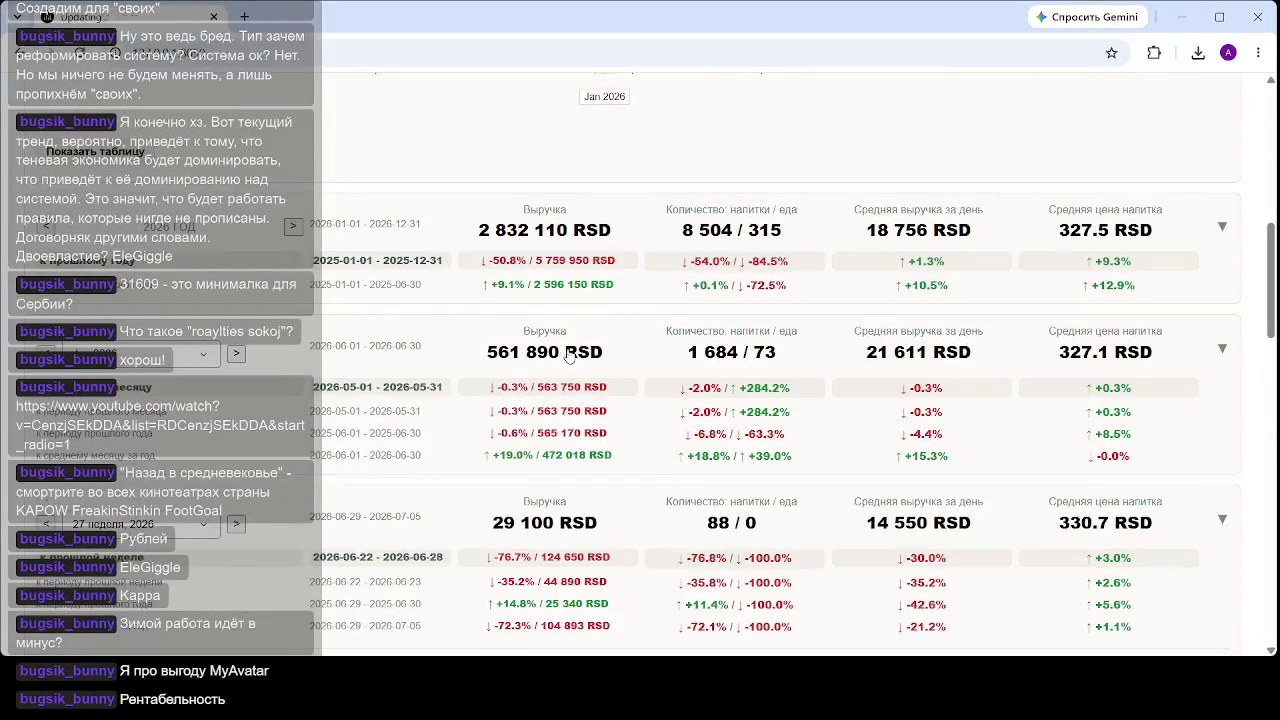
left_click(580, 350)
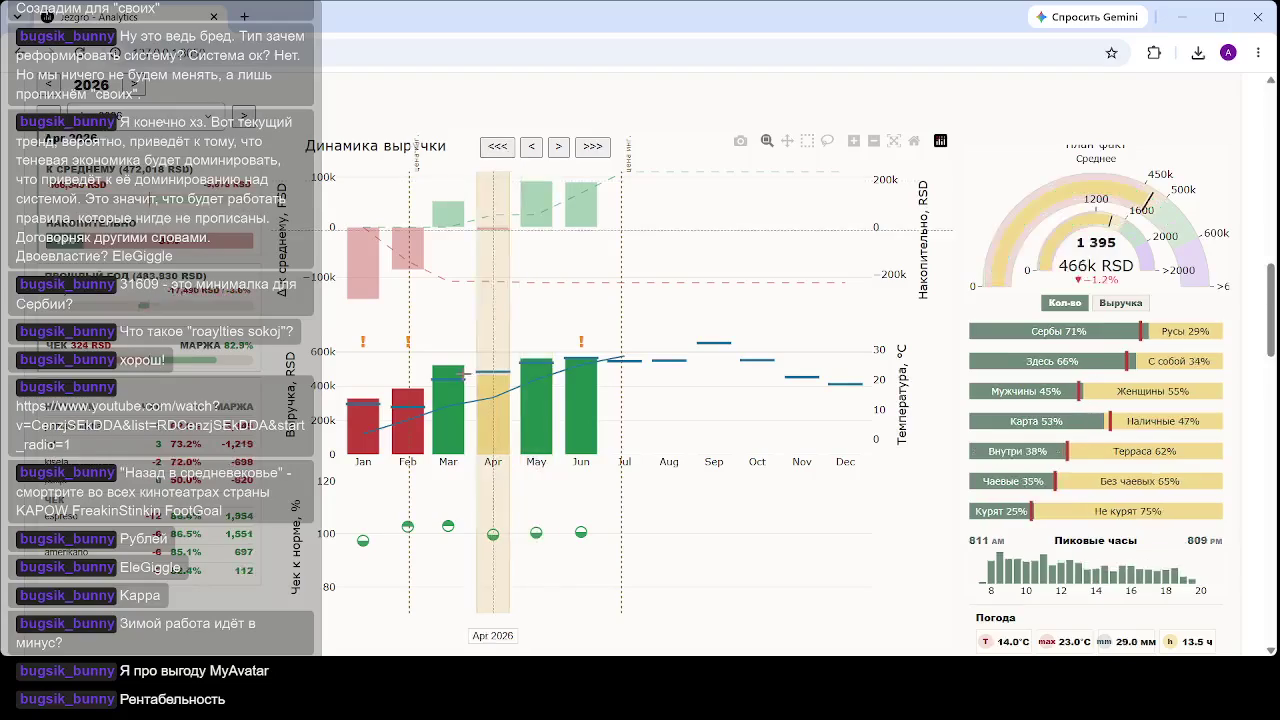
- Move the revenue chart back to November 2025 to show that month's breakdown
left_click(513, 147)
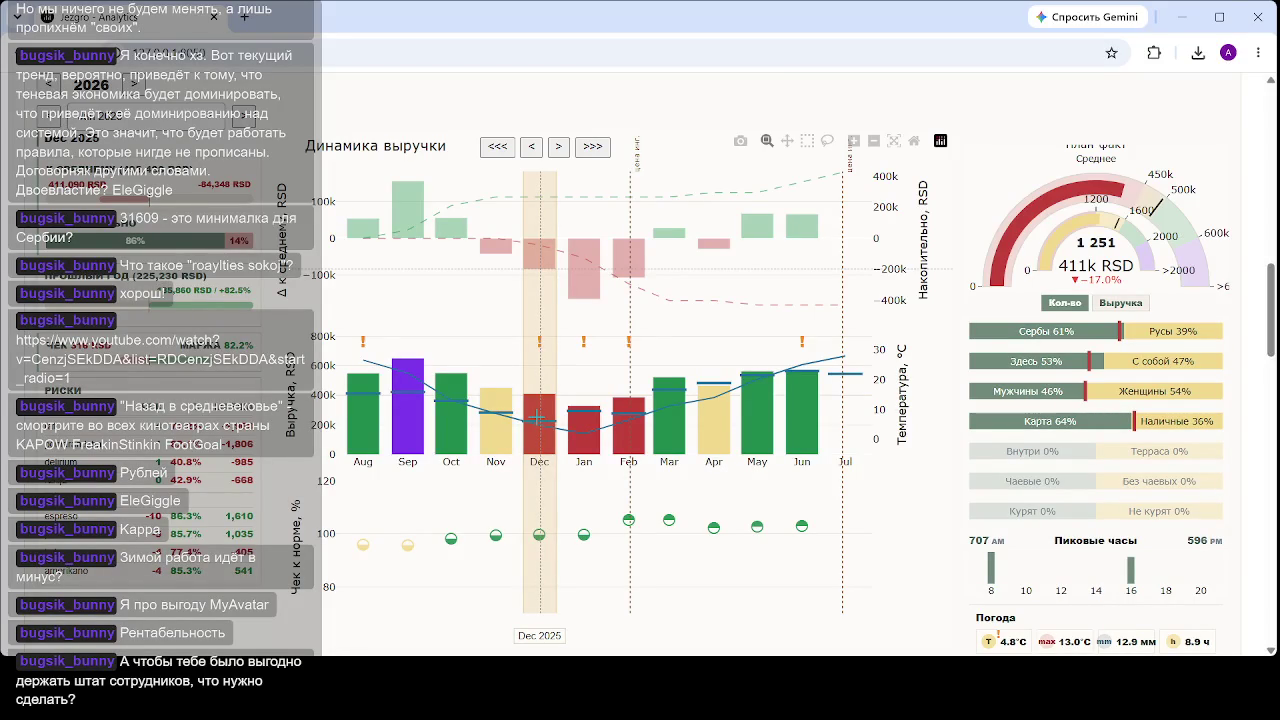
left_click(496, 420)
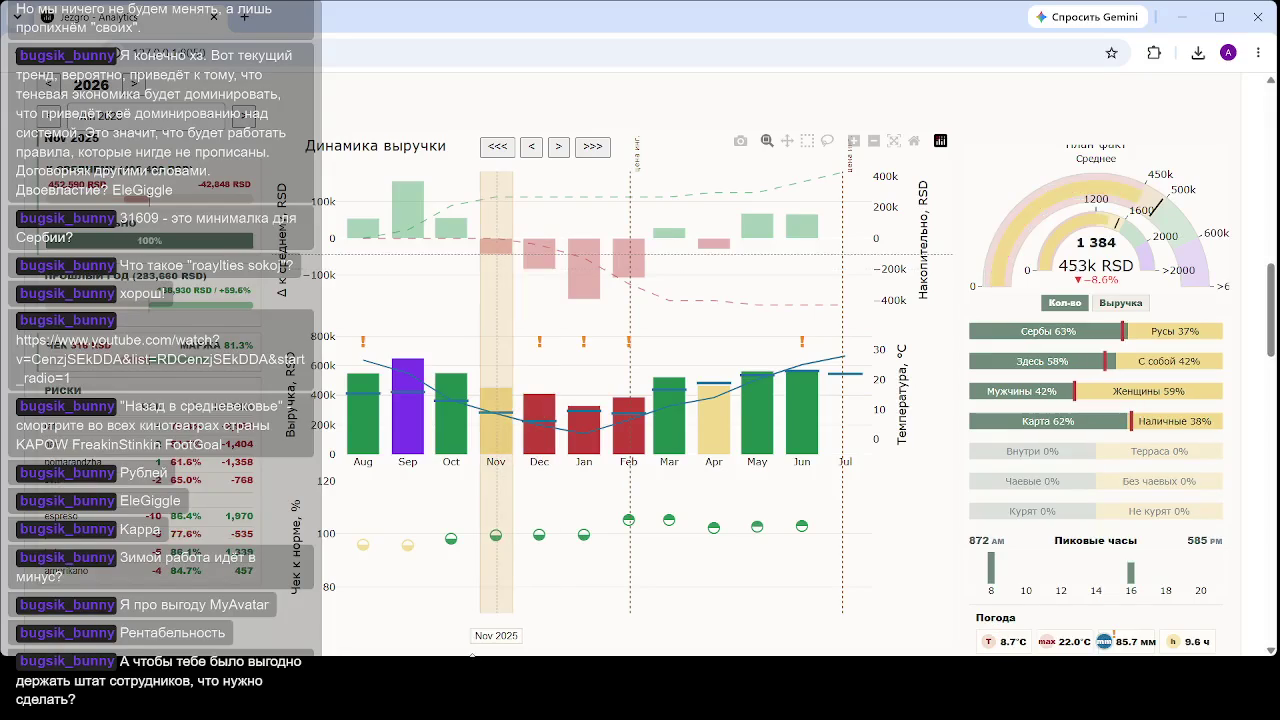
- Jump to June 2026, then step back through the earlier months one by one
left_click(802, 420)
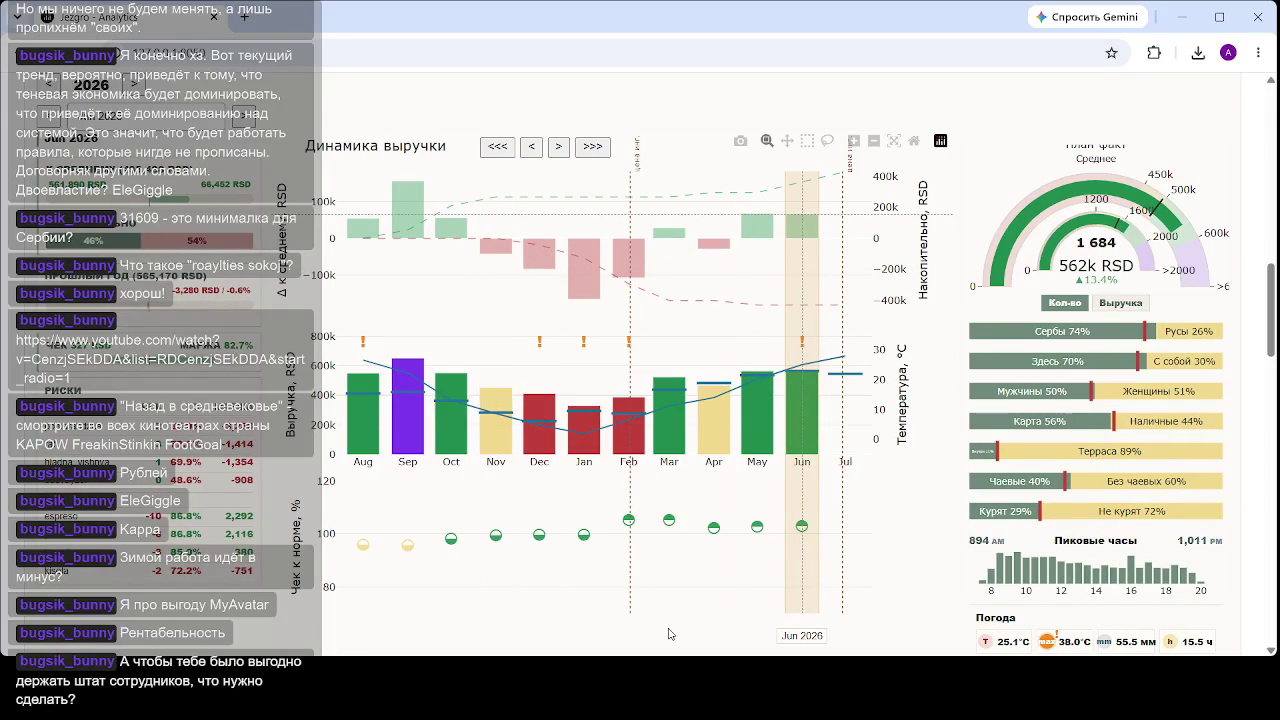
left_click(750, 337)
left_click(640, 338)
left_click(581, 348)
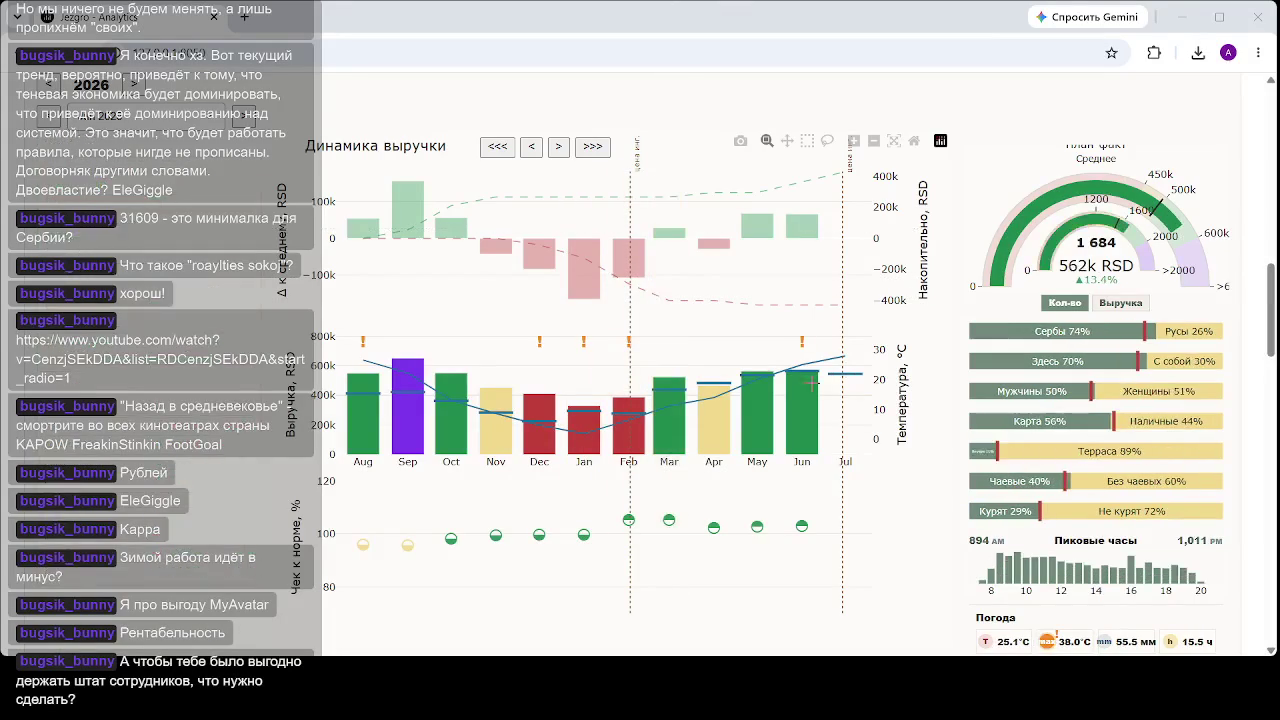
scroll(815, 381, "up", 10)
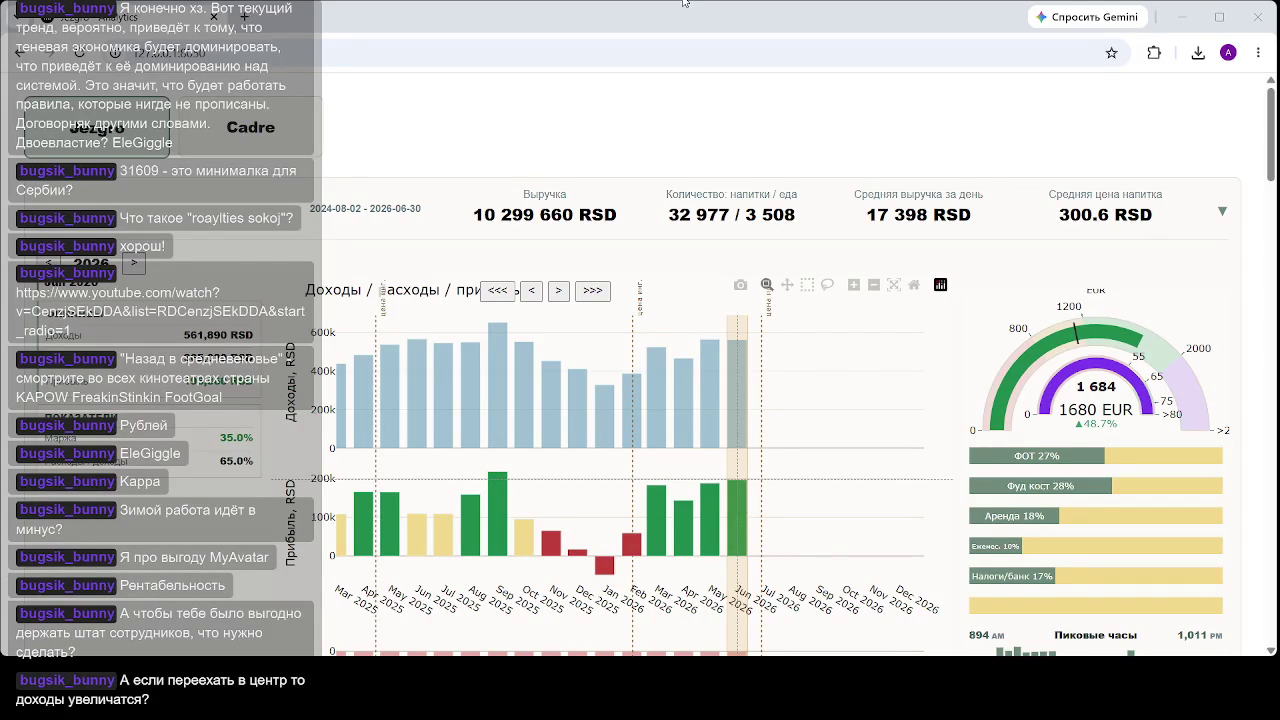
- Show an earlier month's profit and cost breakdown, then open a new Chrome tab
left_click(389, 510)
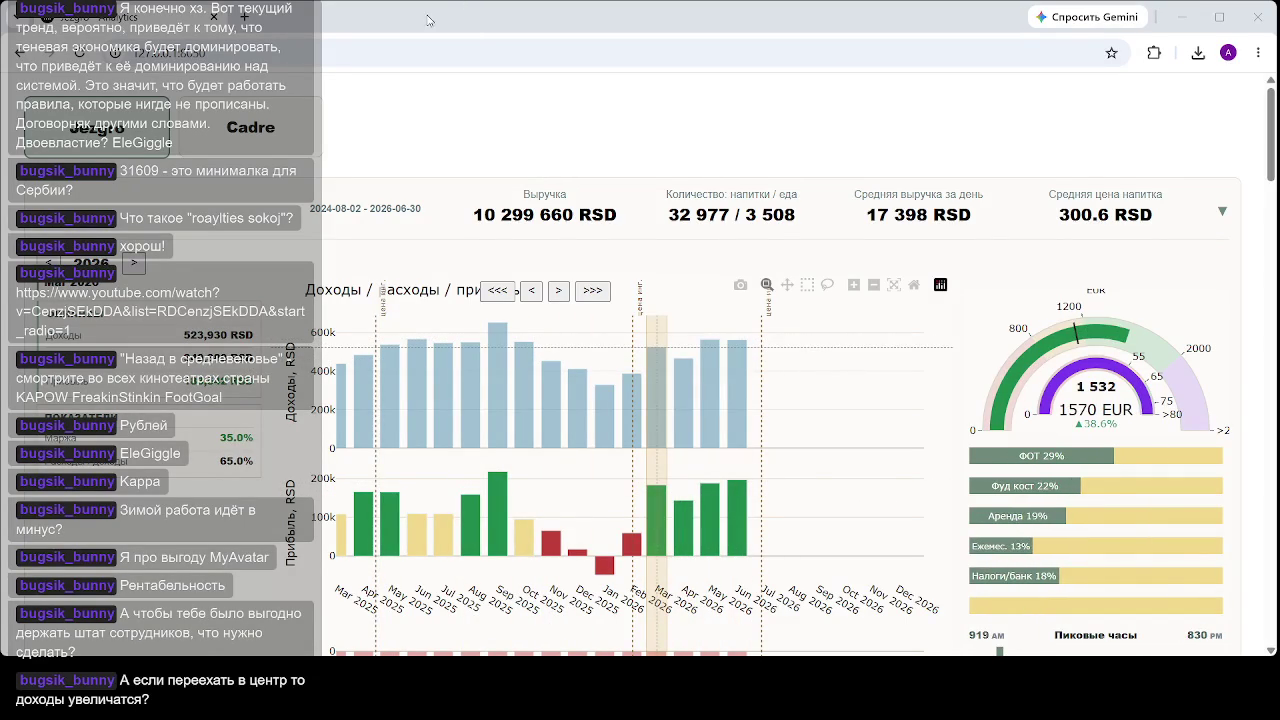
left_click(245, 18)
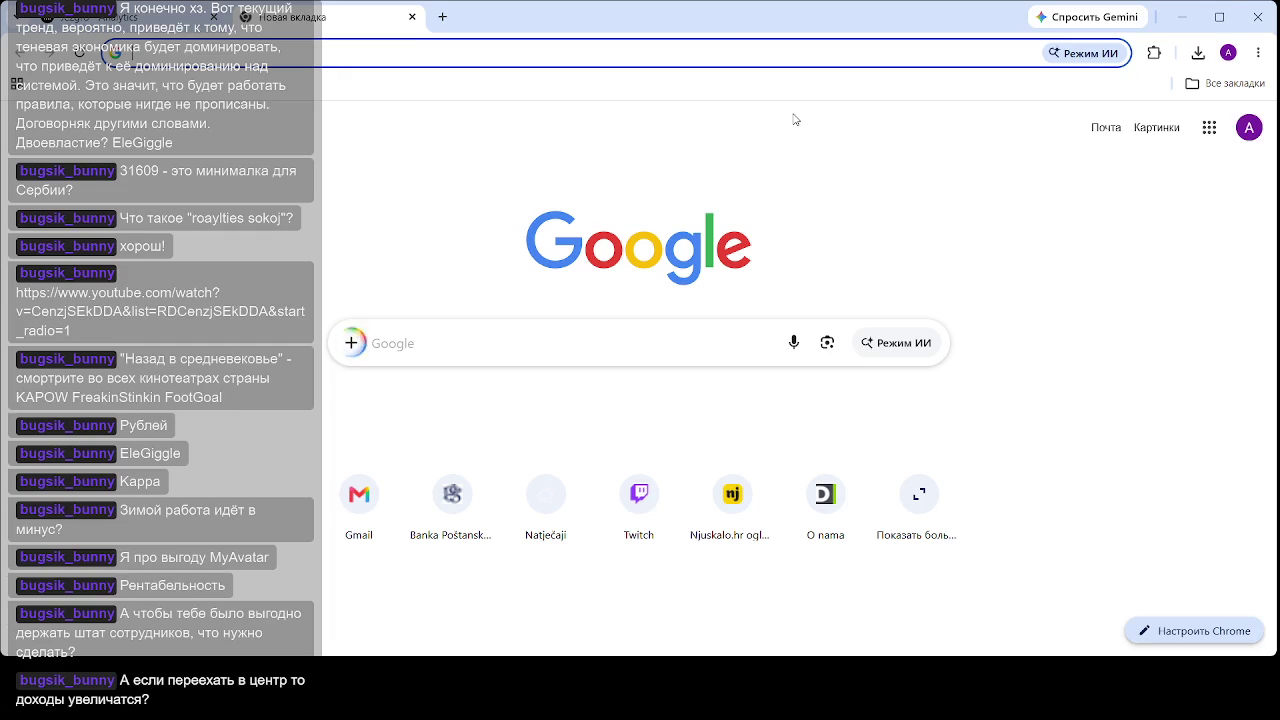
- Get the earlier flagma.rs coffee kiosk listing suggested in the new tab's address bar
type("а")
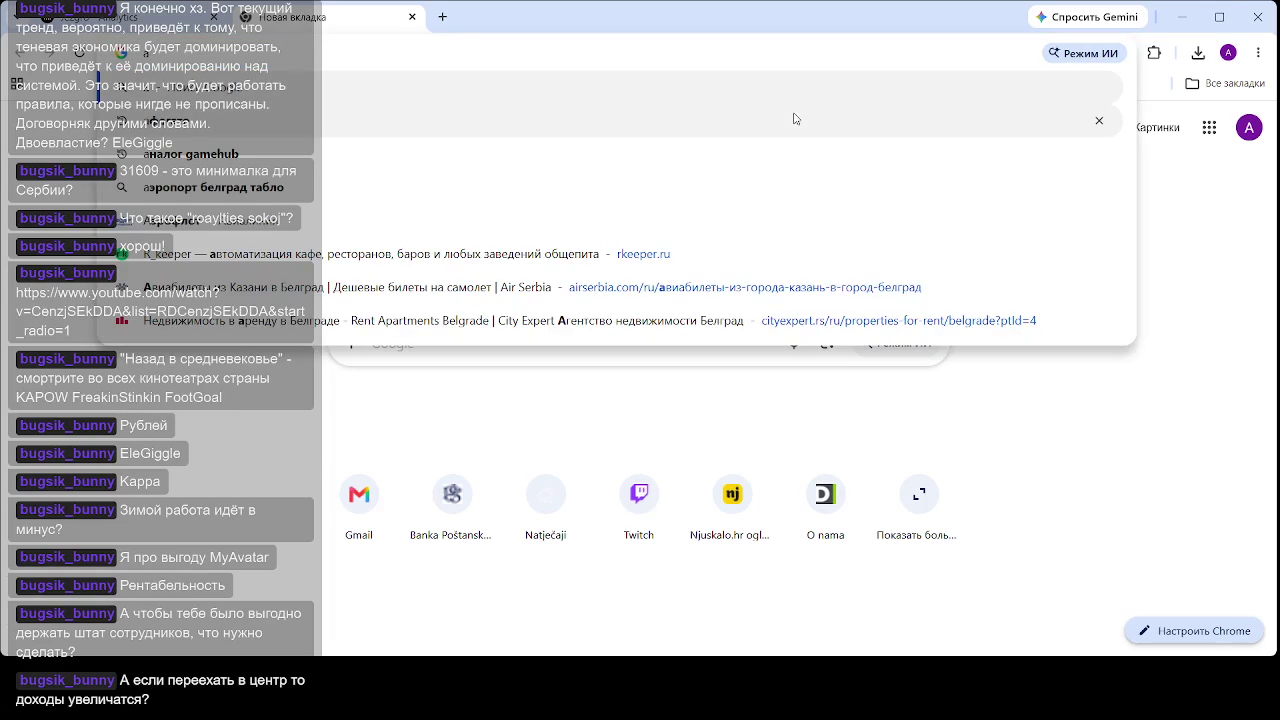
key("BackSpace")
type("fi")
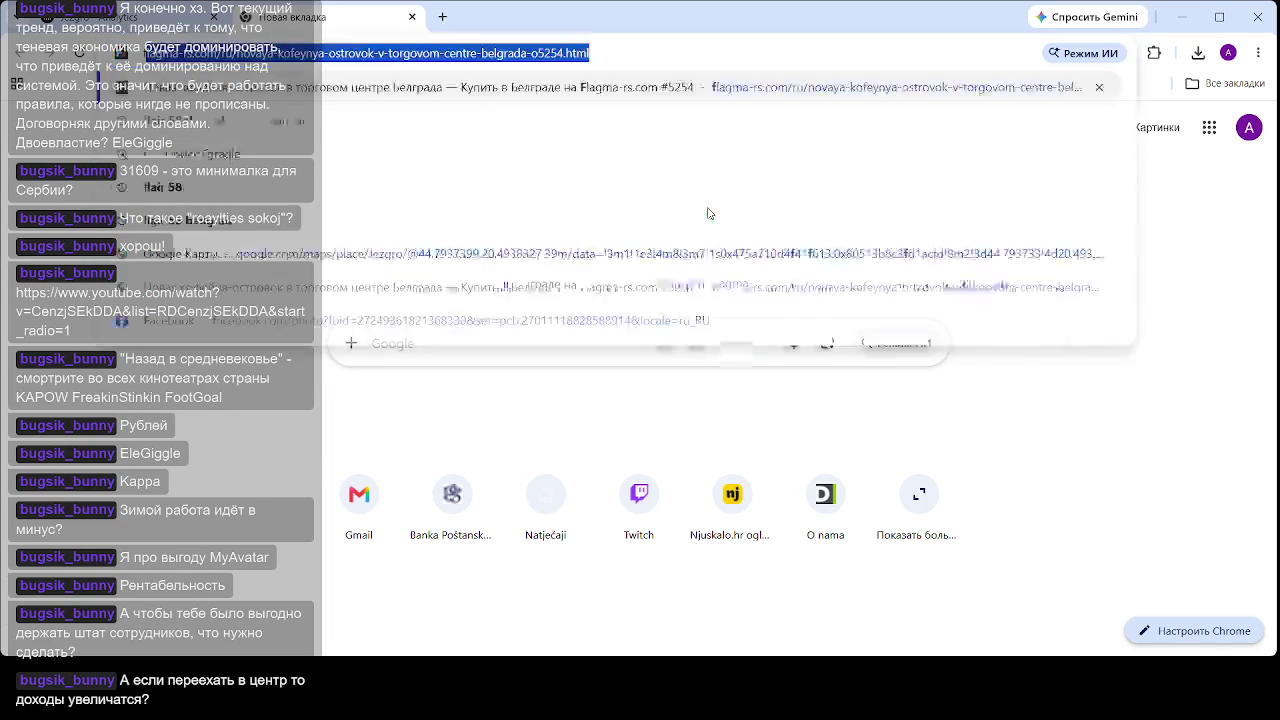
key("BackSpace")
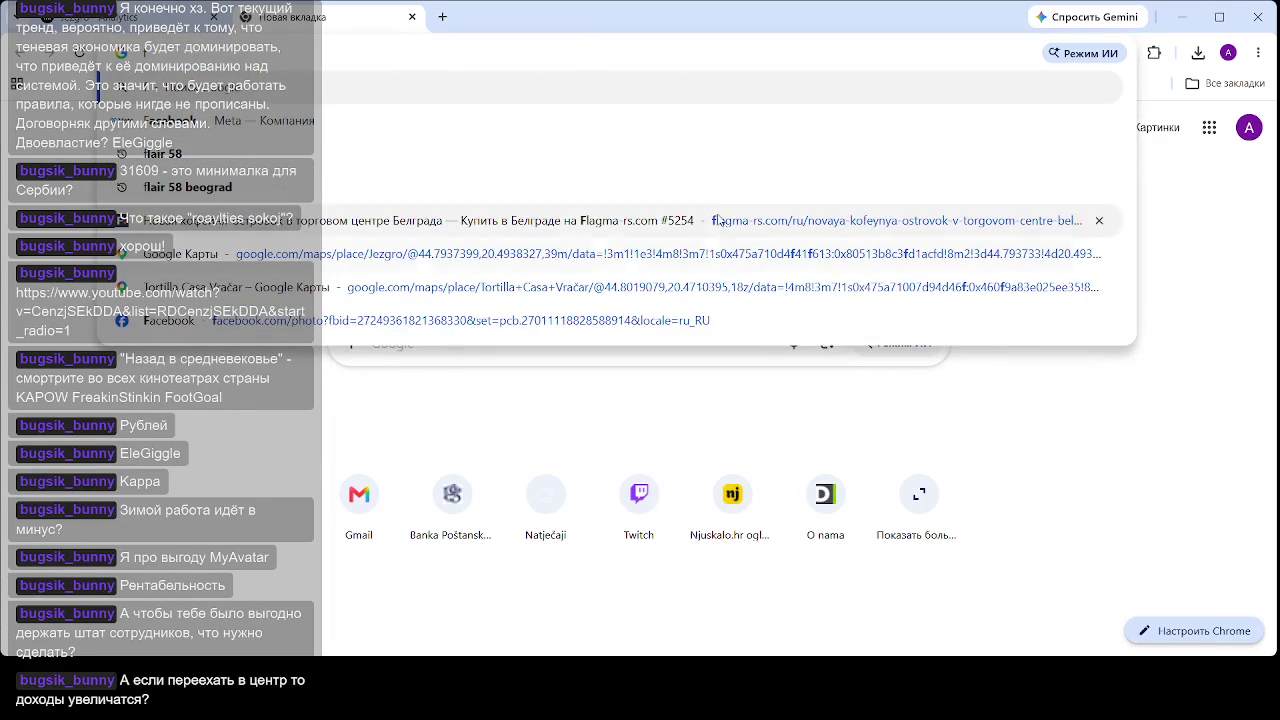
- Open the Flagma coffee kiosk listing, then return to Belgrade's ready-business listings and dismiss the ad
left_click(260, 229)
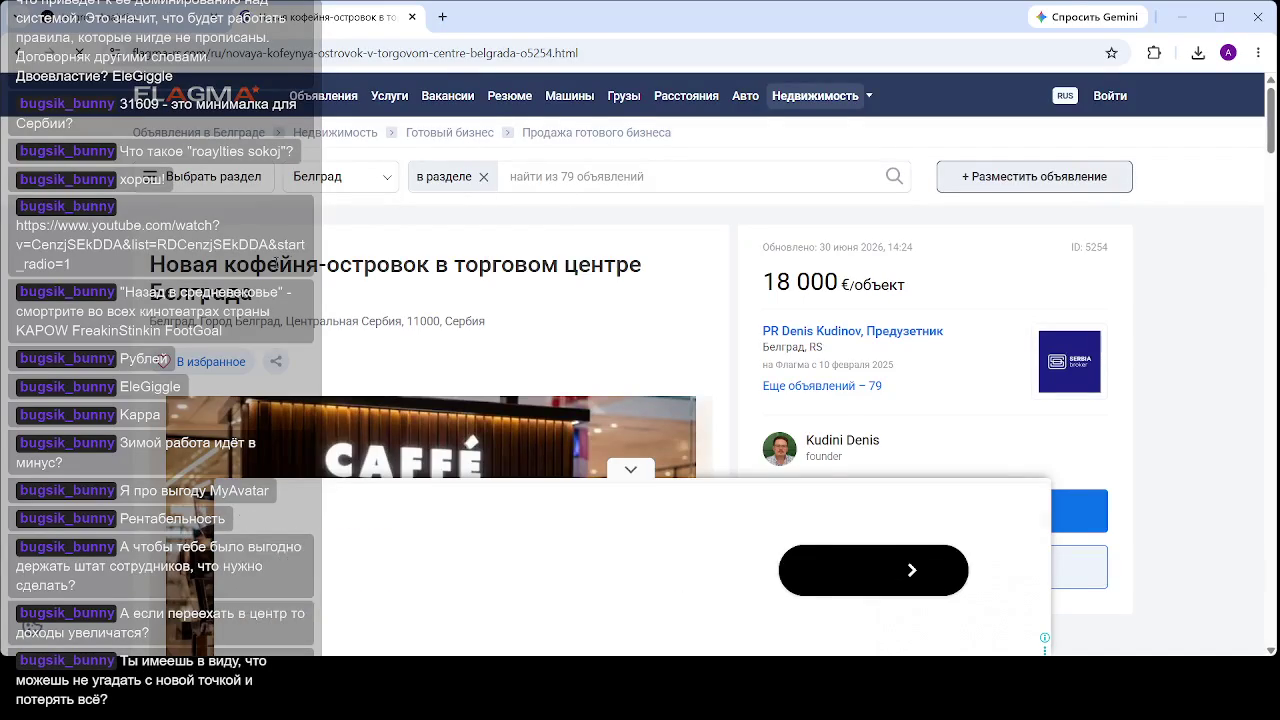
left_click(554, 141)
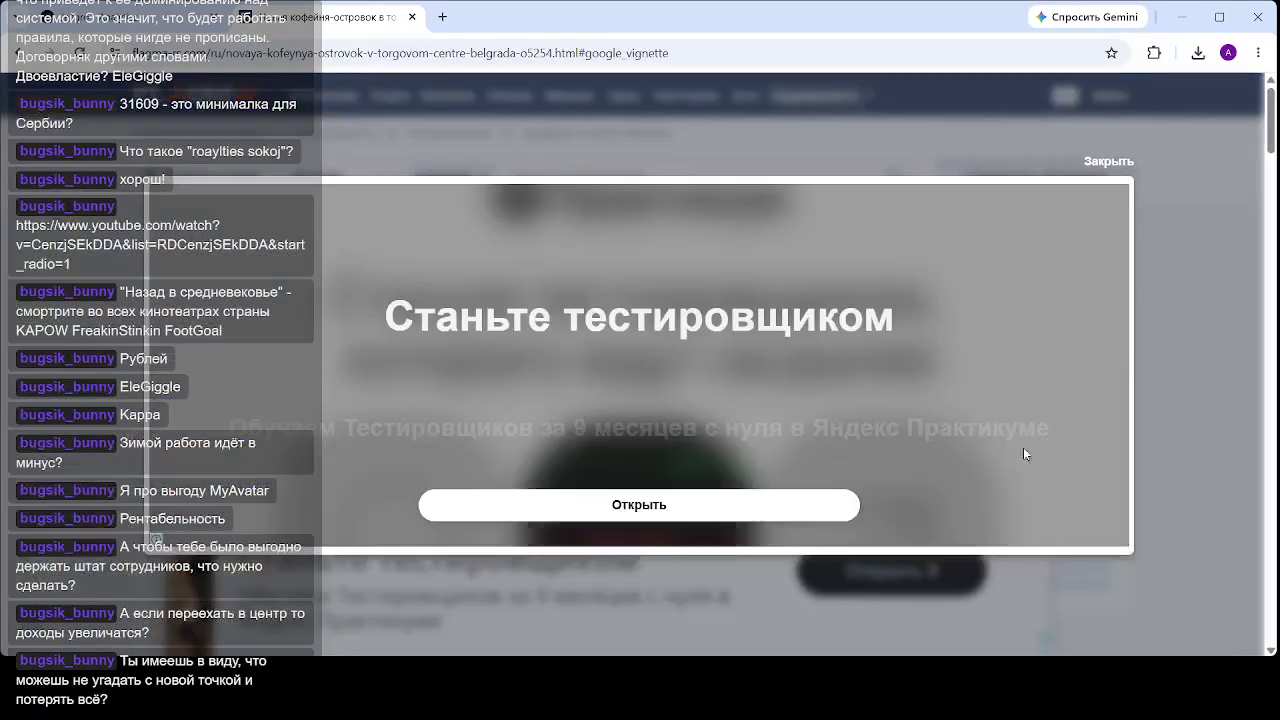
left_click(1116, 166)
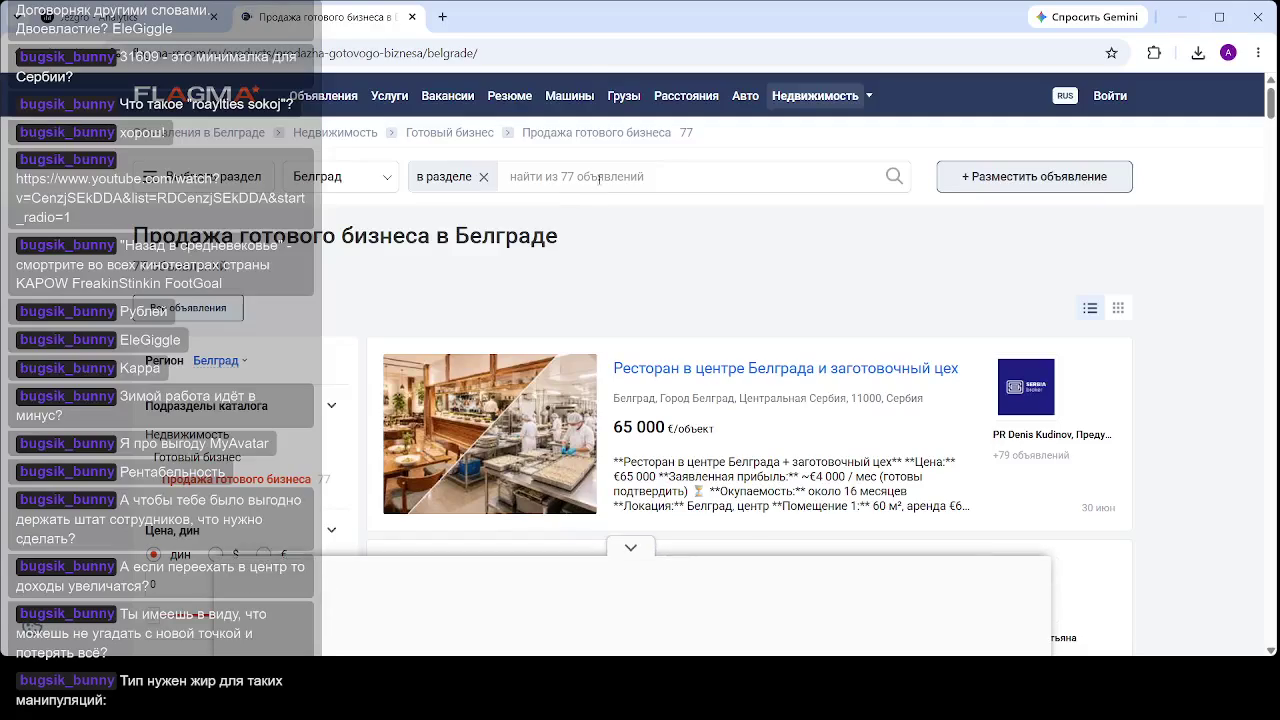
- Search the listings for 'кофейня' and open 'Кофейня во Врачаре' in a new tab
type("rj")
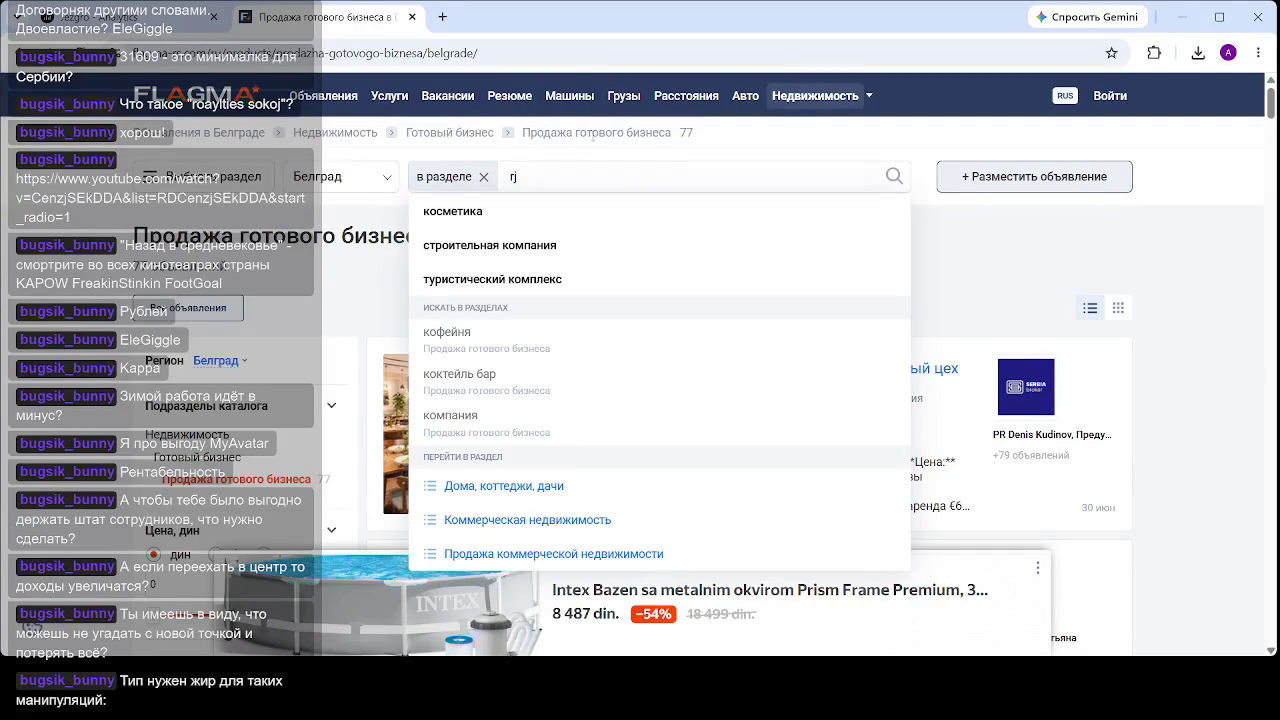
key("BackSpace")
key("BackSpace")
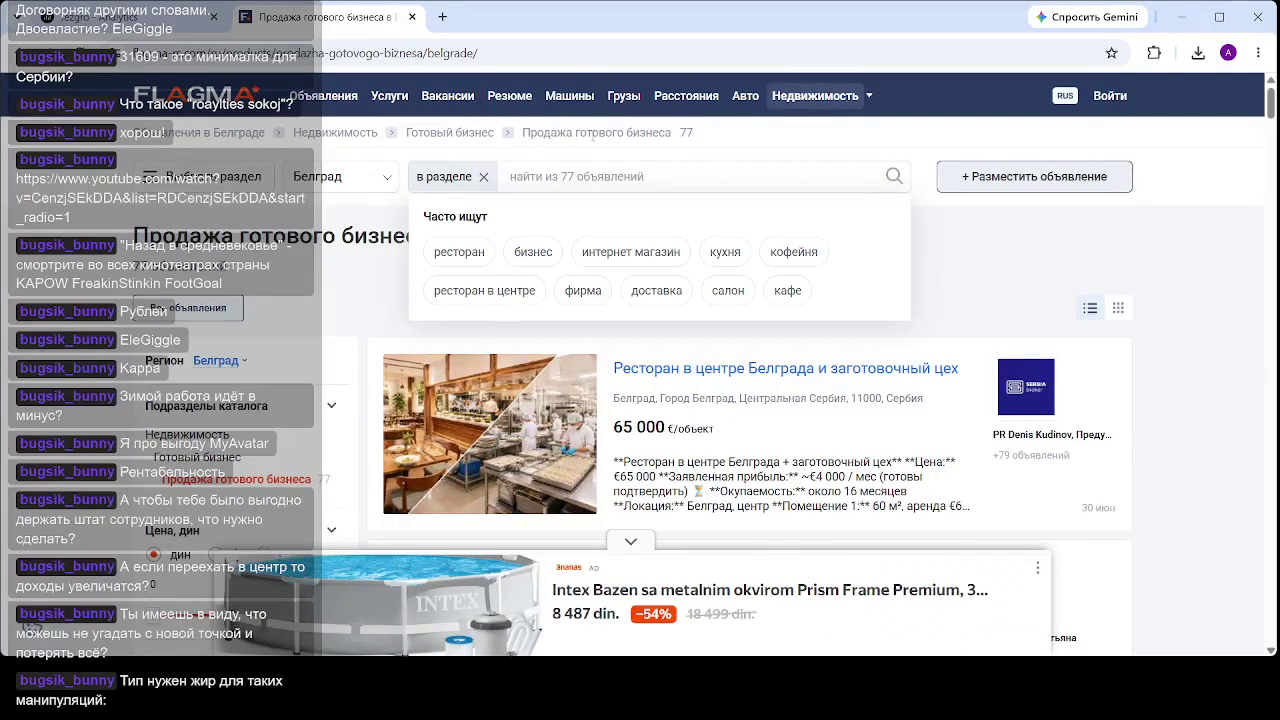
type("коф")
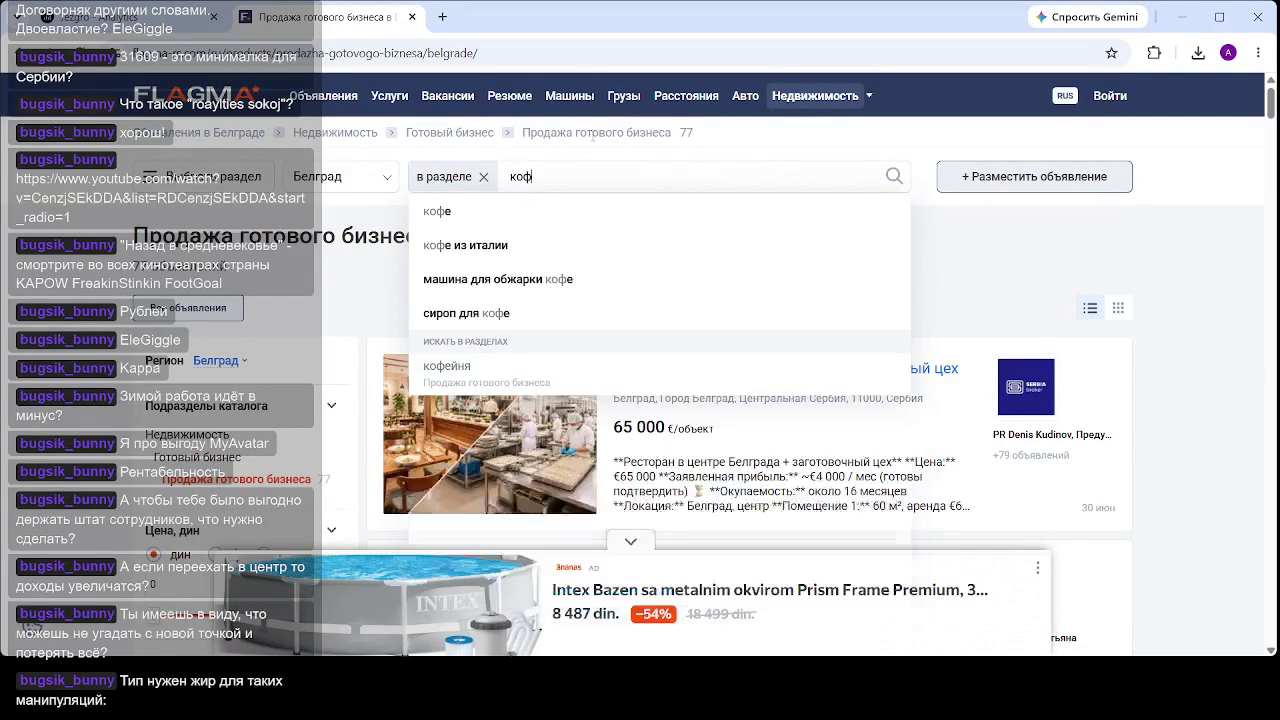
type("ейня")
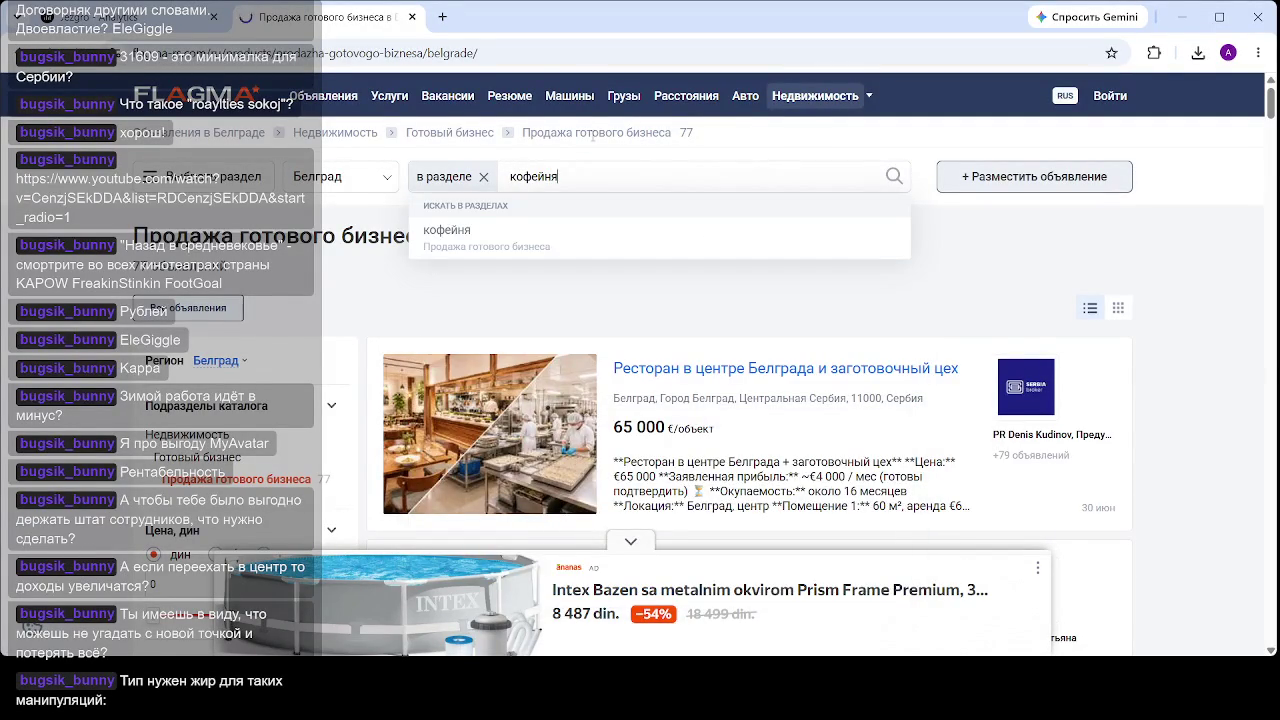
key("Return")
scroll(670, 418, "down", 3)
scroll(670, 418, "down", 2)
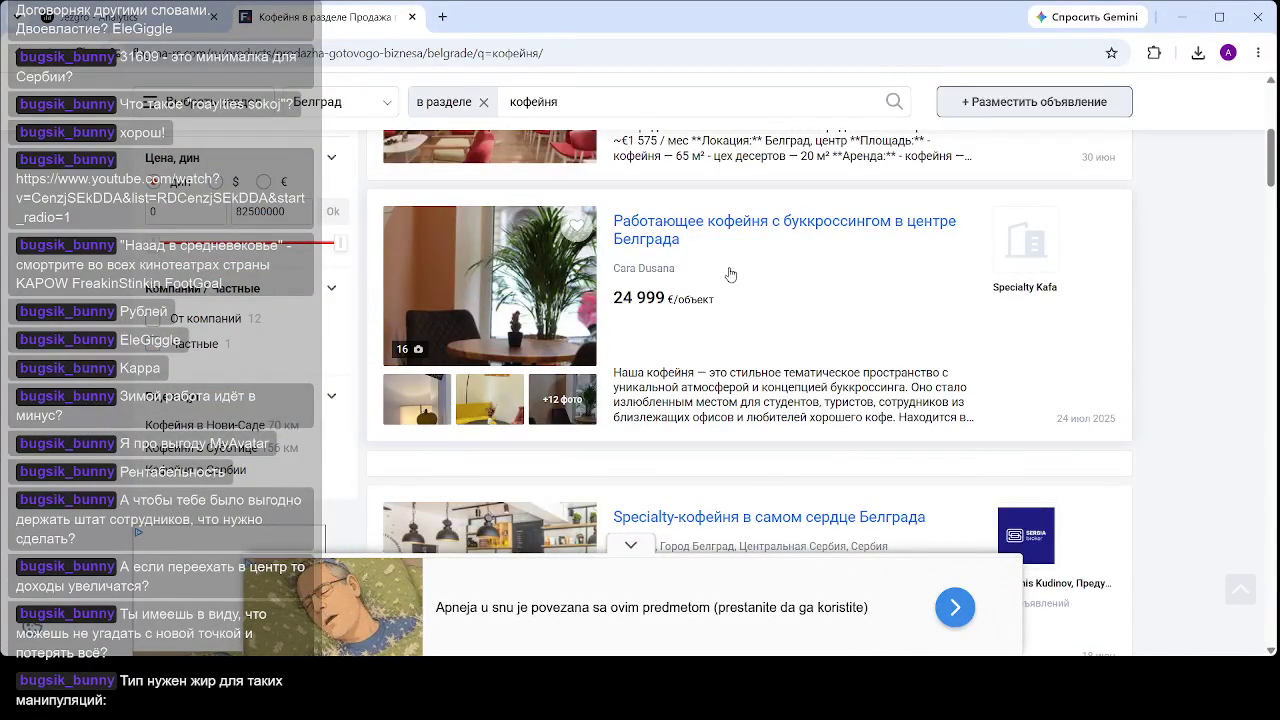
scroll(675, 242, "down", 1)
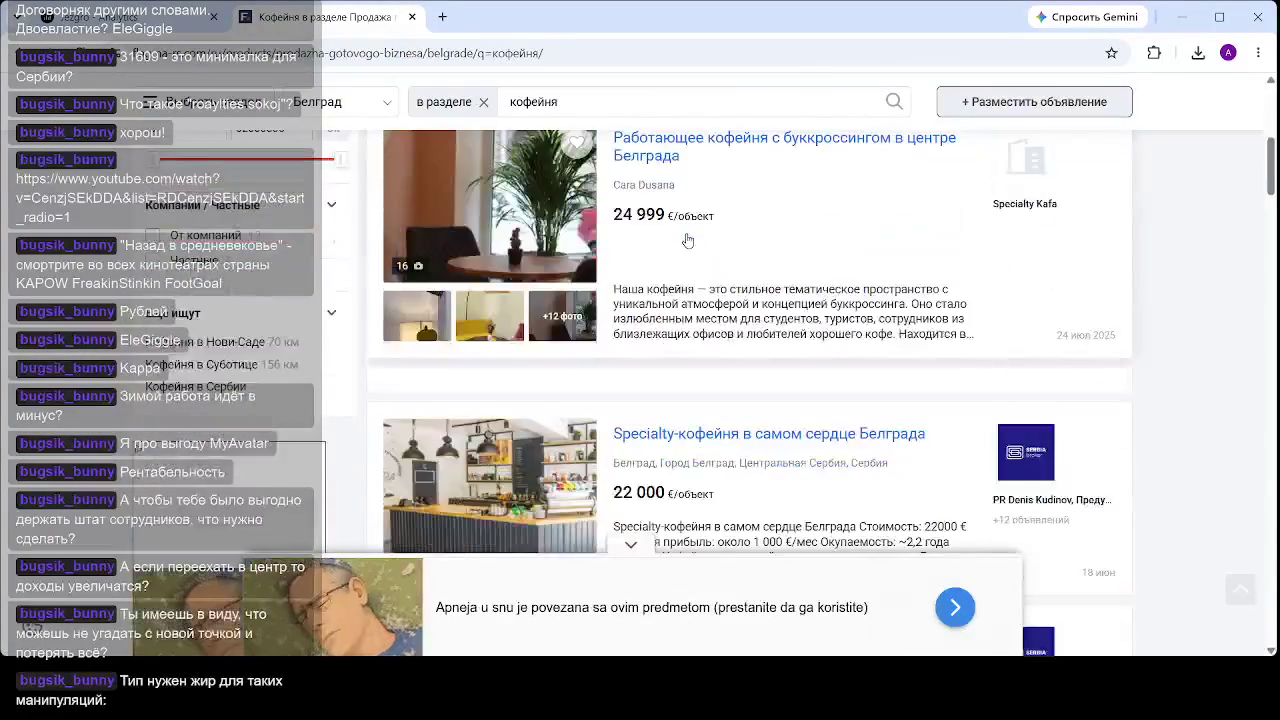
scroll(690, 255, "down", 2)
scroll(680, 320, "down", 2)
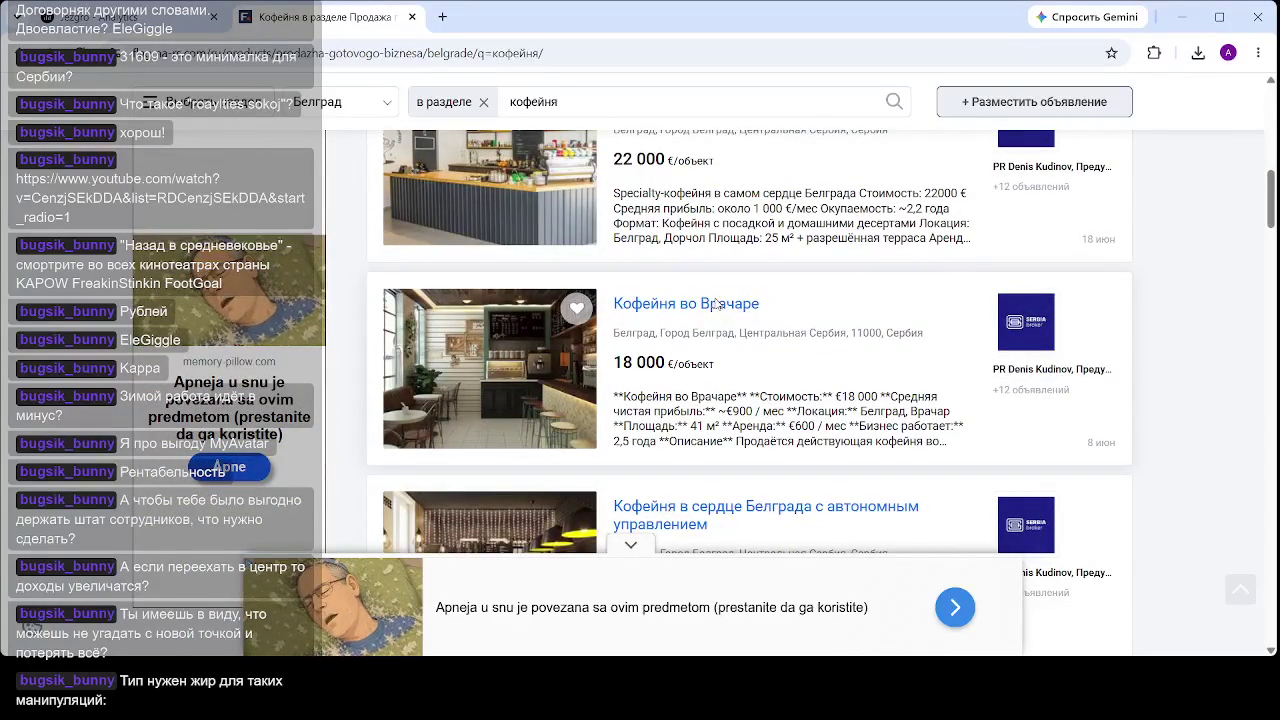
middle_click(716, 305)
- Switch to the Кофейня во Врачаре listing and highlight its €600 monthly rent
left_click(478, 22)
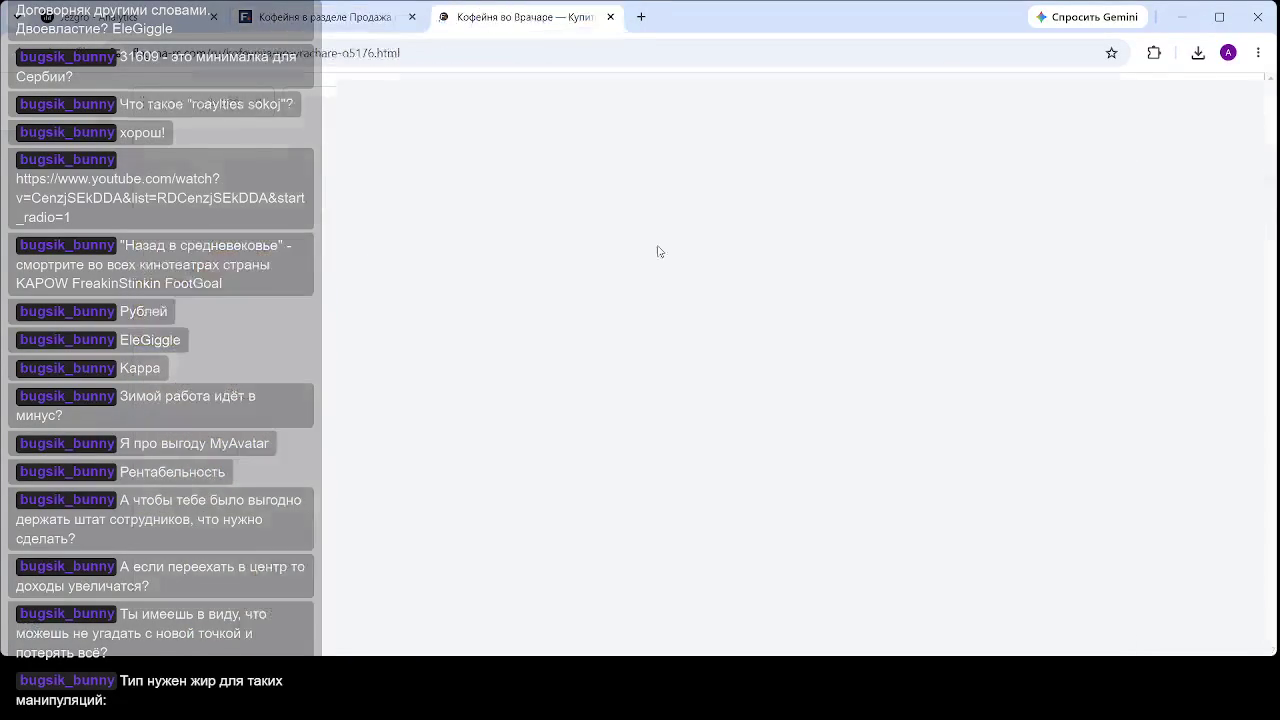
scroll(518, 301, "down", 4)
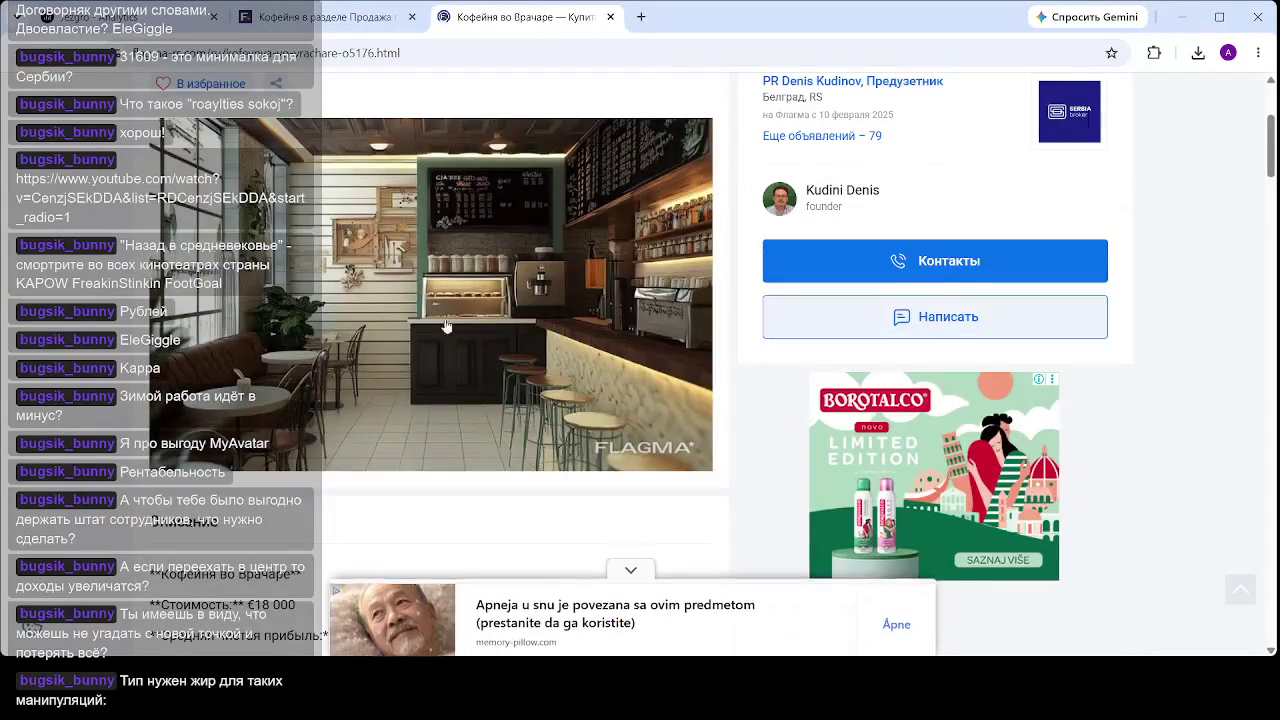
scroll(607, 238, "down", 4)
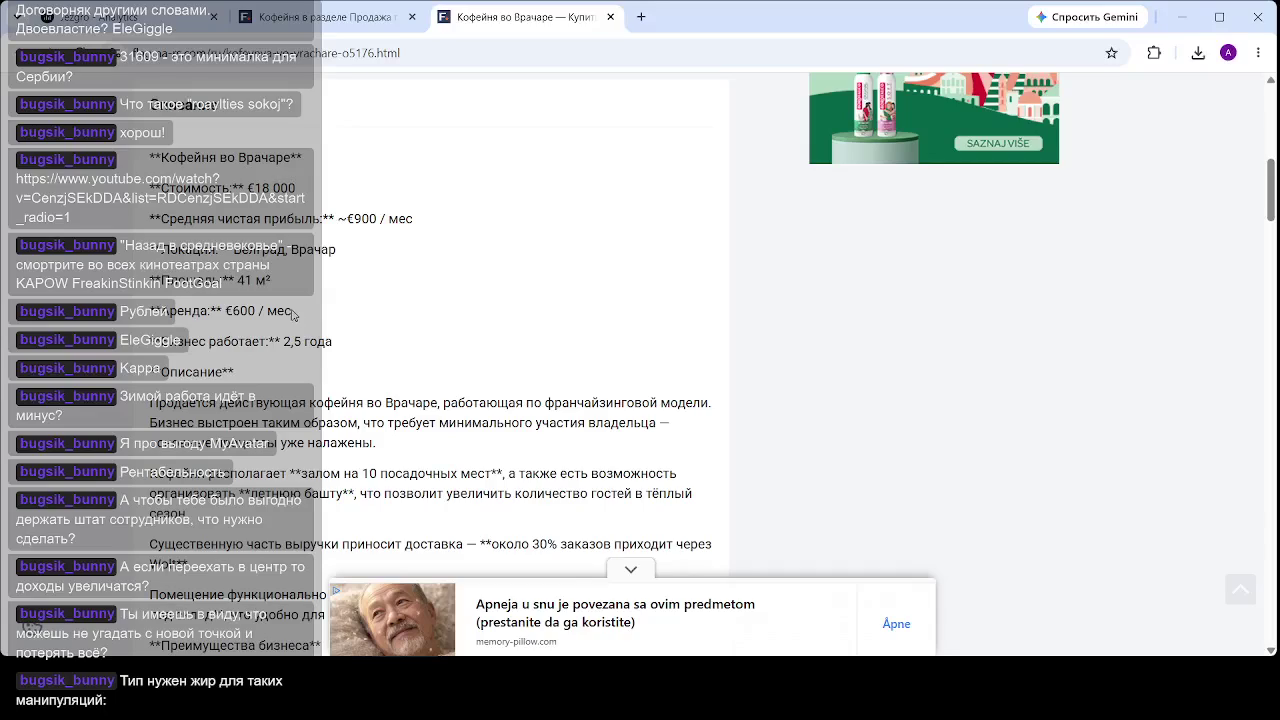
left_click_drag(292, 311, 233, 311)
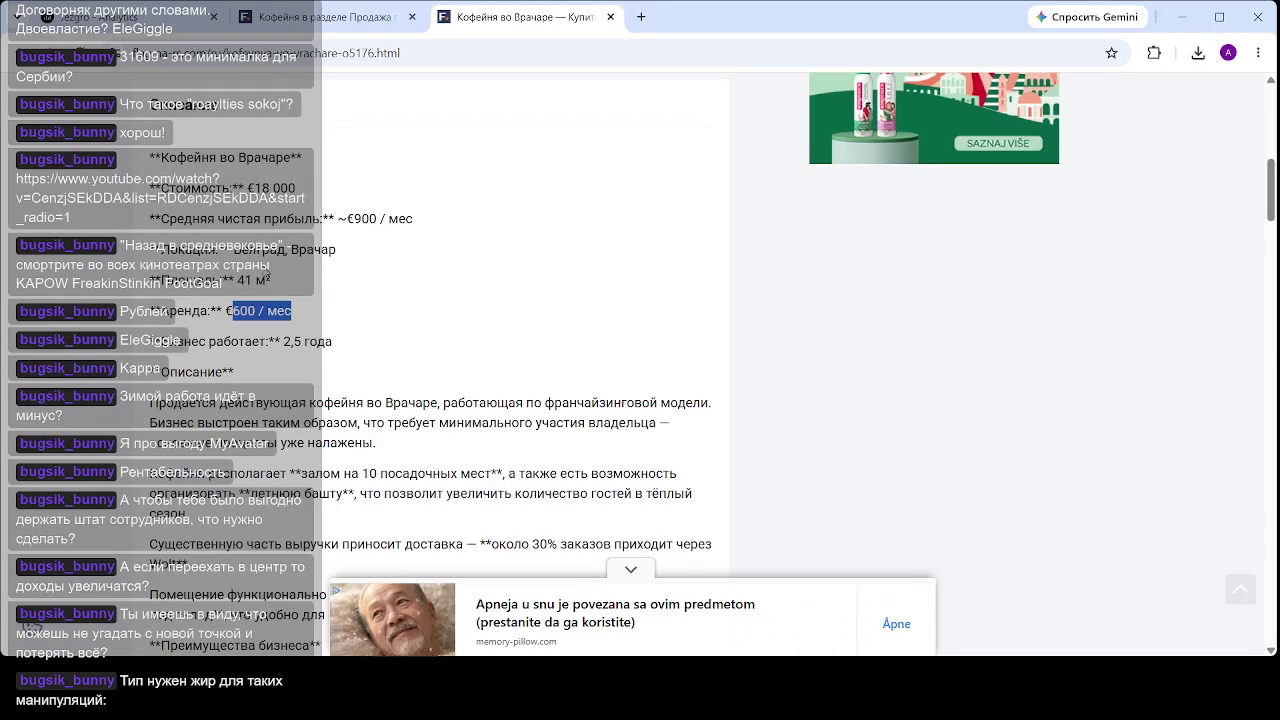
mouse_move(414, 219)
left_mouse_down()
mouse_move(358, 240)
mouse_move(368, 219)
left_mouse_up()
left_click(391, 213)
- Highlight the ~€900 monthly profit figure and the summer terrace note in the description
scroll(310, 197, "down", 1)
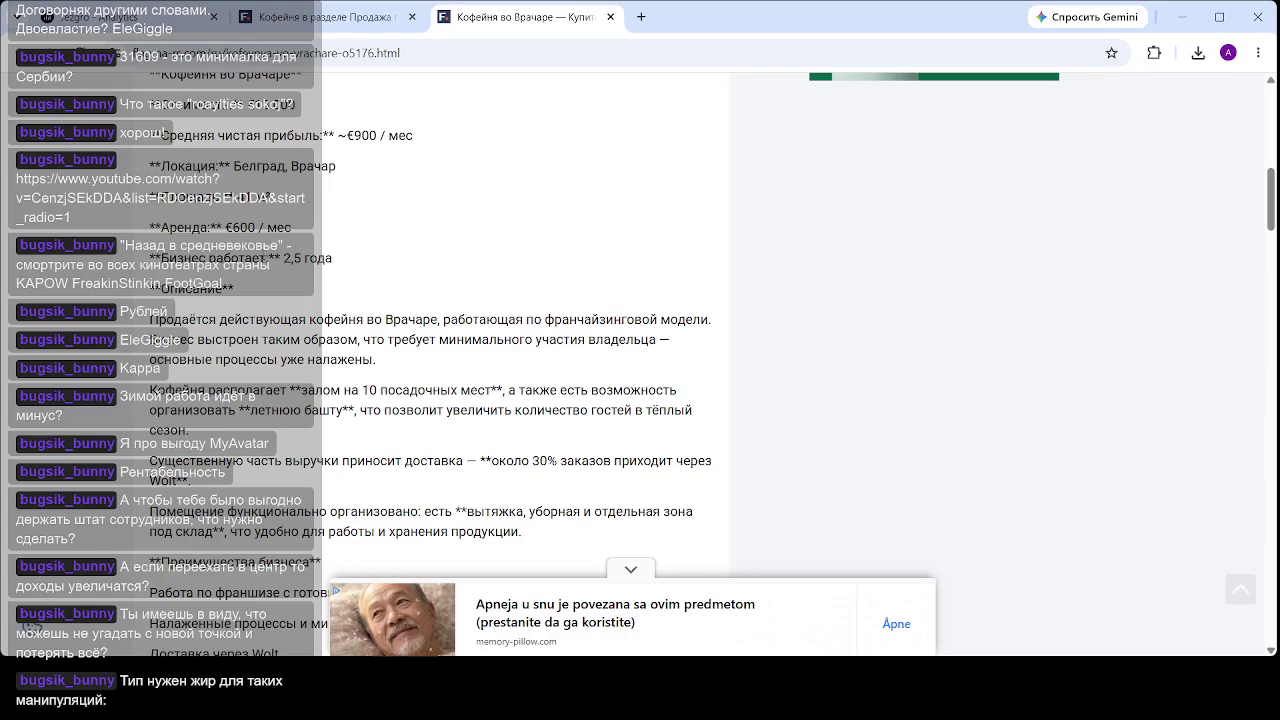
left_click_drag(307, 117, 222, 104)
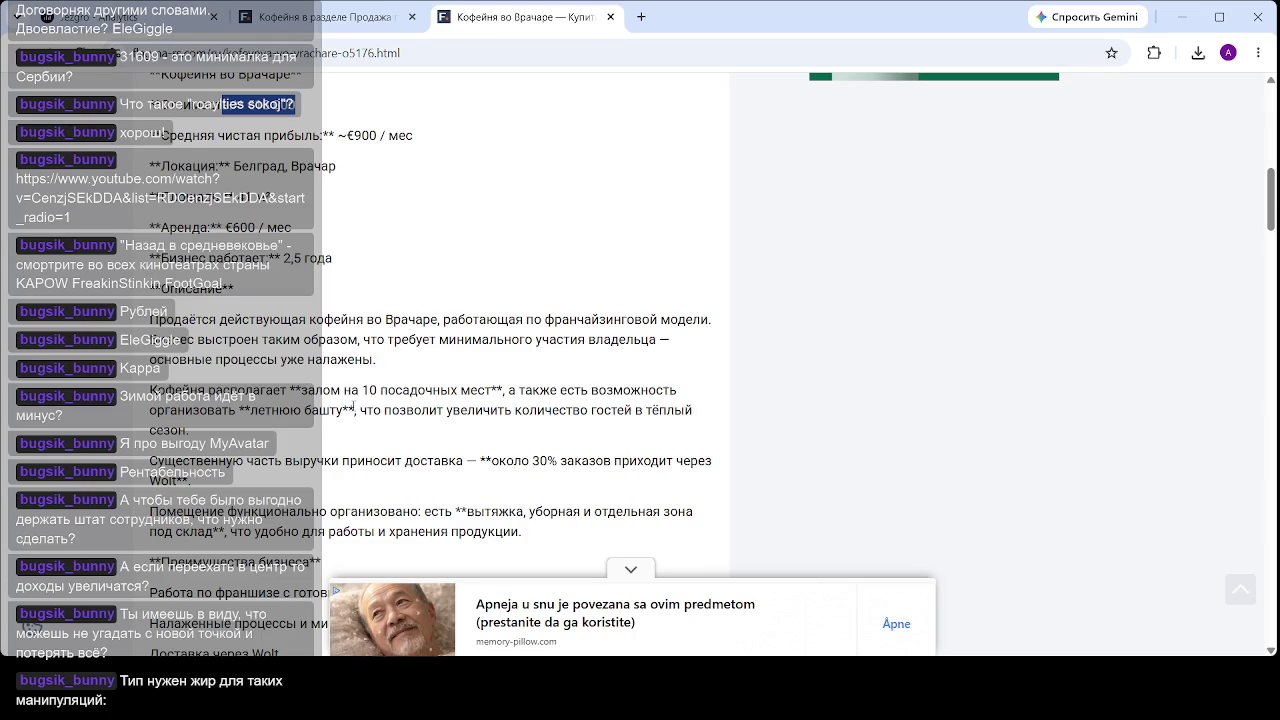
mouse_move(197, 437)
left_mouse_down()
mouse_move(192, 410)
mouse_move(343, 407)
left_mouse_up()
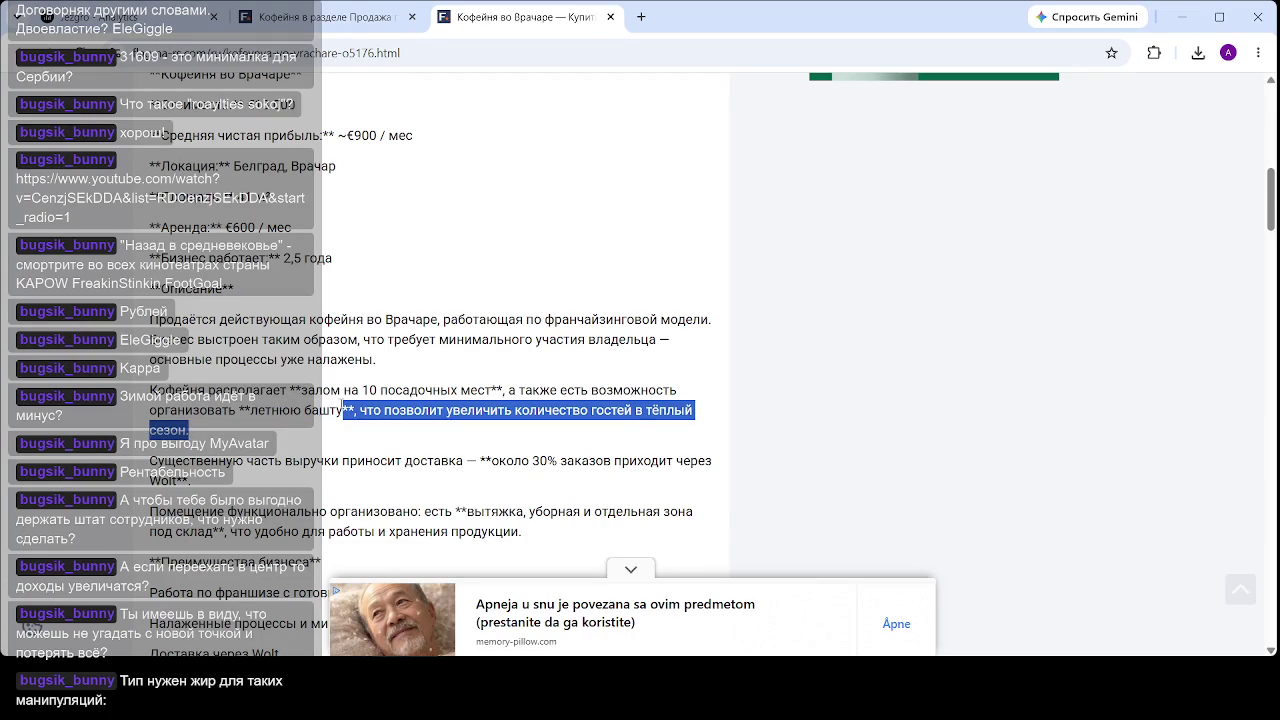
left_click(296, 392)
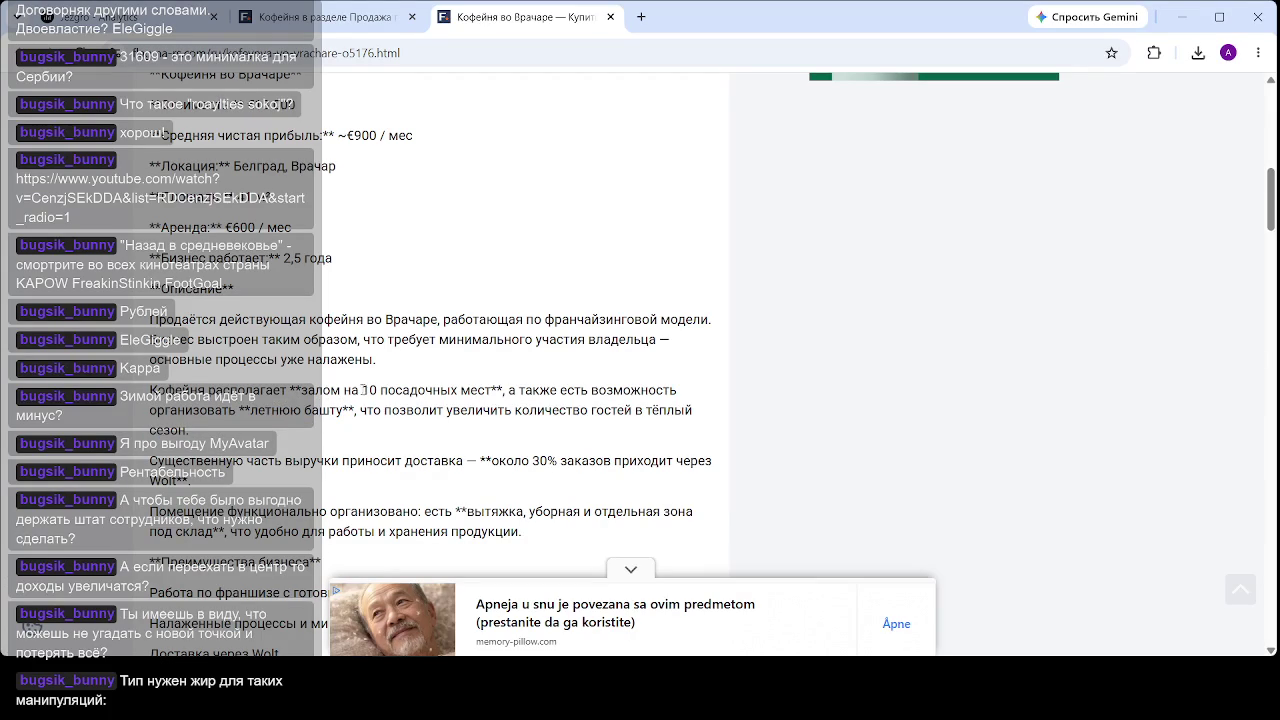
scroll(325, 370, "up", 3)
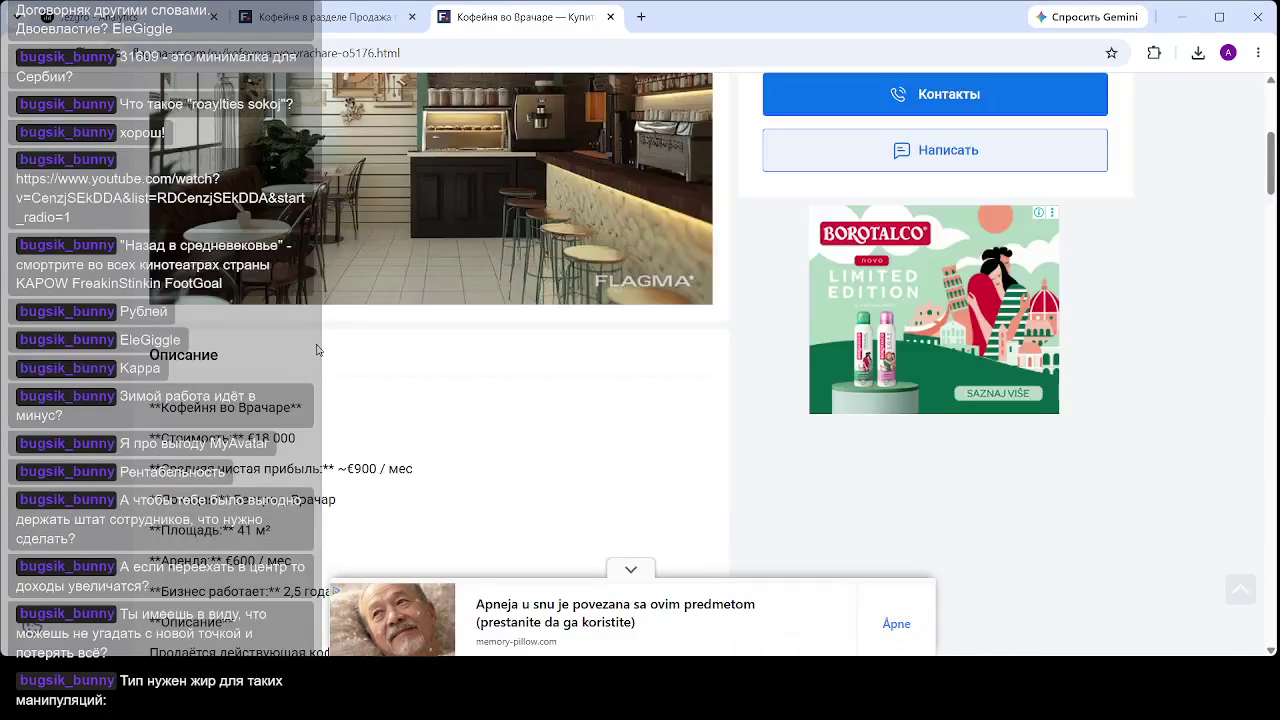
- Read the description, marking the all-equipment-included and officially employed staff lines
scroll(318, 335, "up", 4)
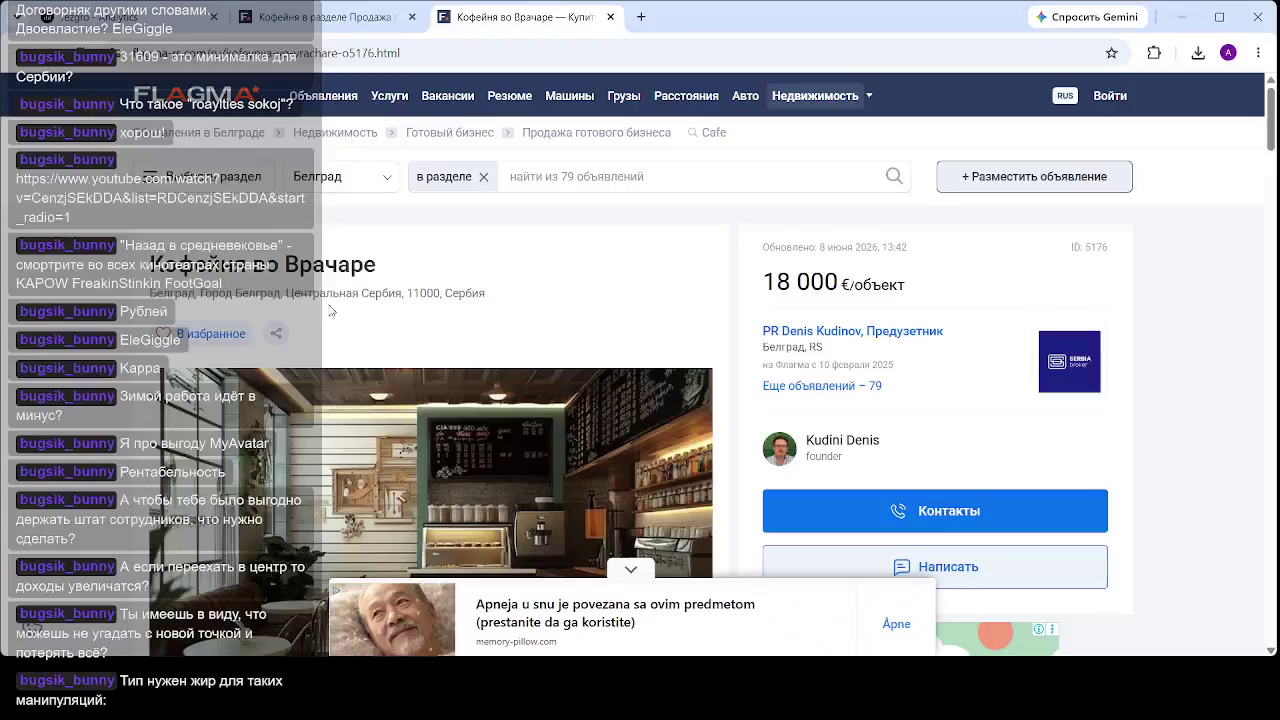
scroll(337, 300, "down", 1)
scroll(430, 360, "down", 6)
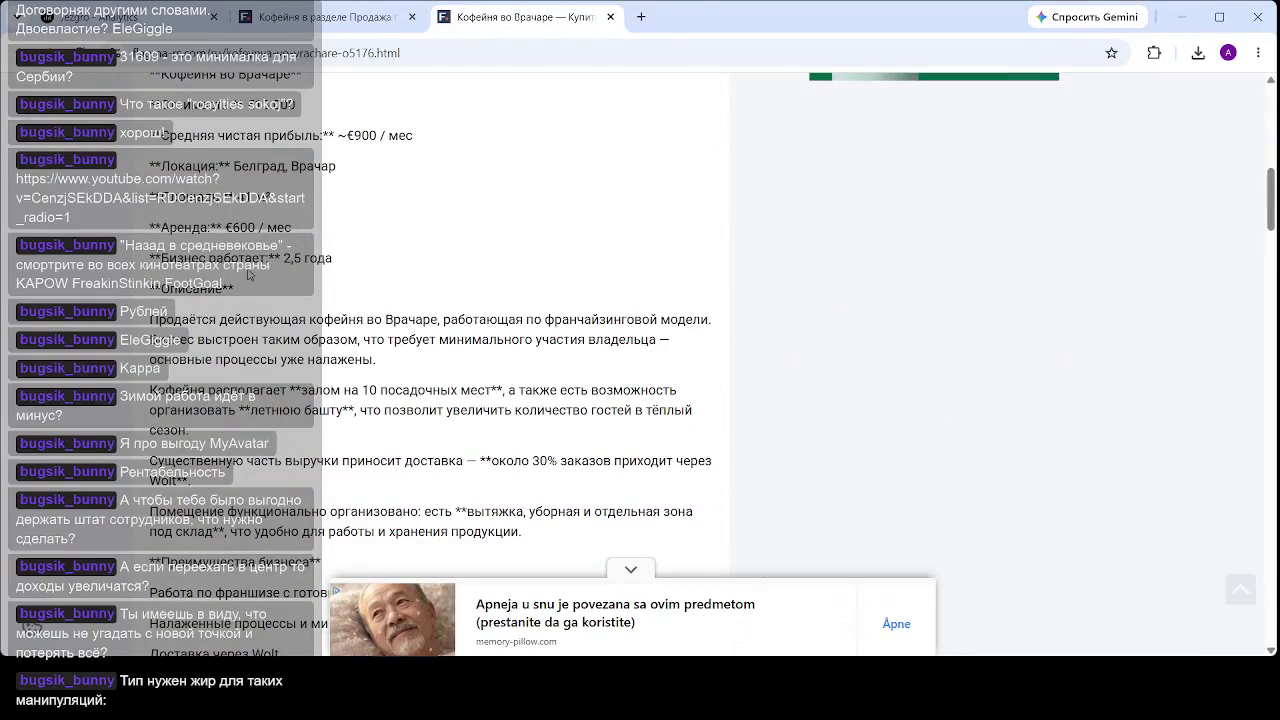
scroll(247, 275, "down", 2)
scroll(321, 341, "down", 3)
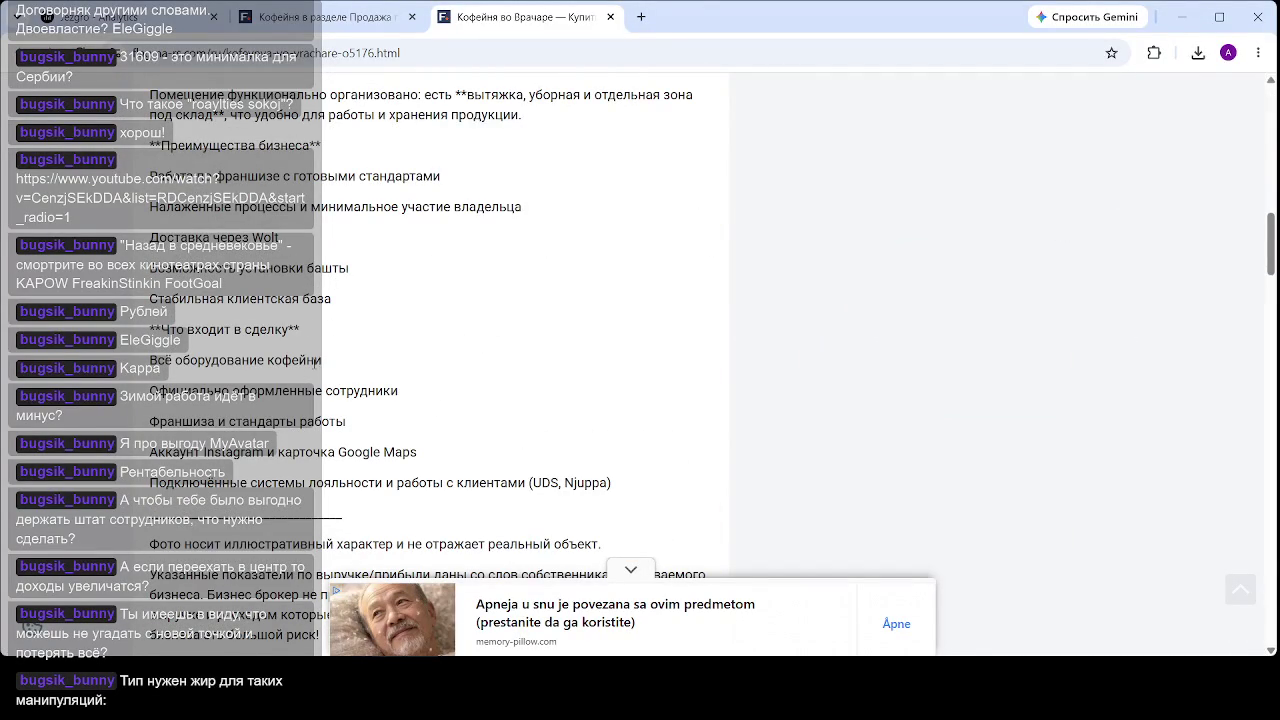
triple_click(235, 360)
left_click(350, 413)
mouse_move(402, 398)
left_mouse_down()
mouse_move(249, 392)
mouse_move(326, 421)
mouse_move(125, 427)
left_mouse_up()
left_click(276, 417)
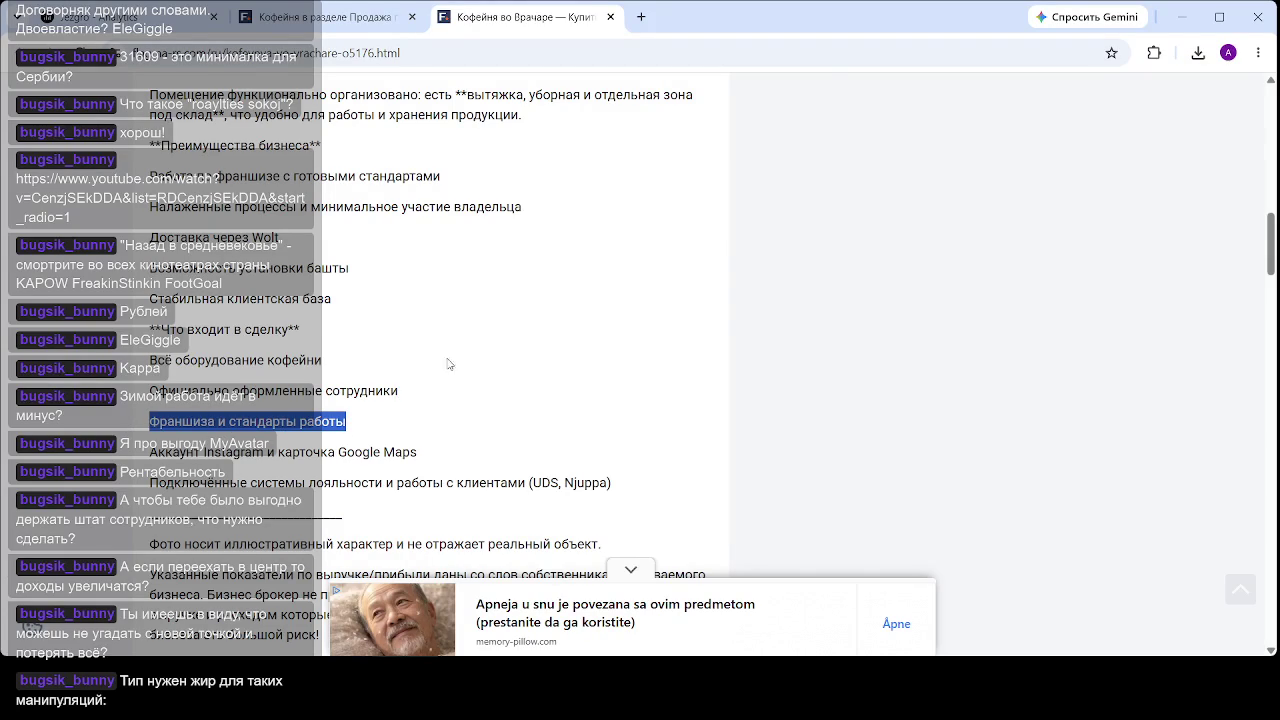
- Review the listing's advantages and deal contents, then open a fresh browser tab
scroll(475, 381, "up", 4)
scroll(431, 353, "up", 1)
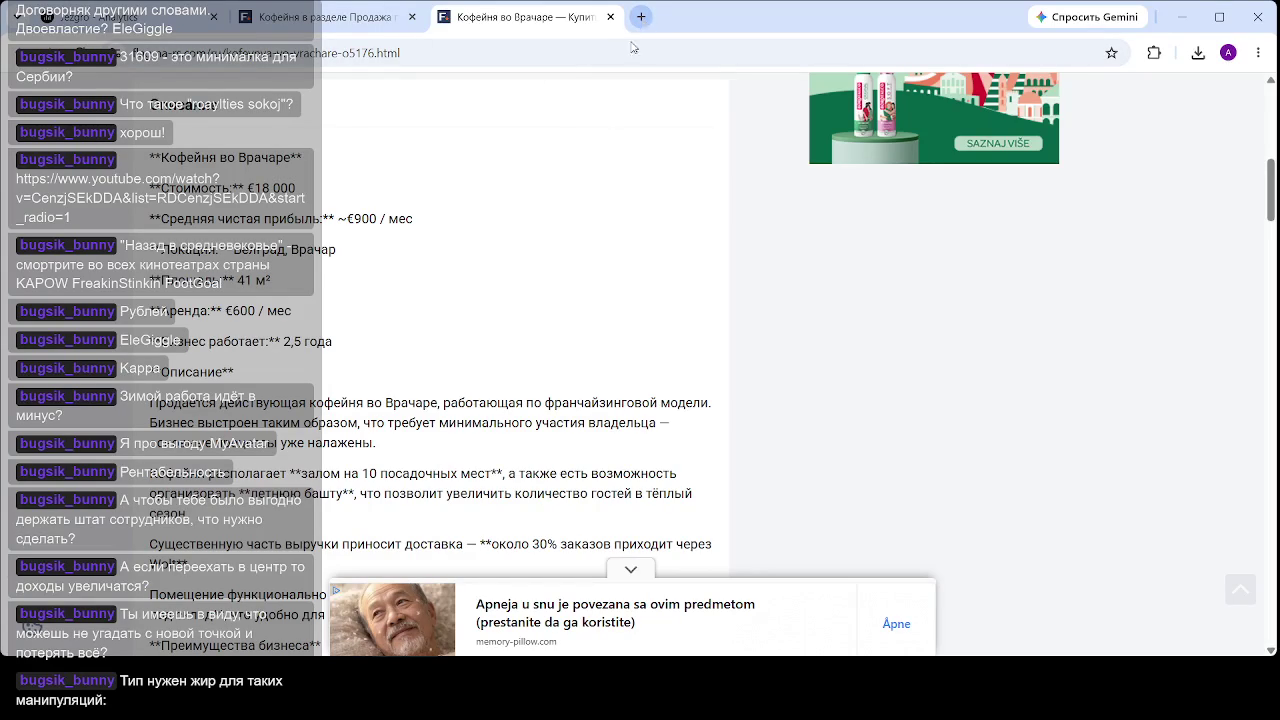
scroll(581, 200, "down", 1)
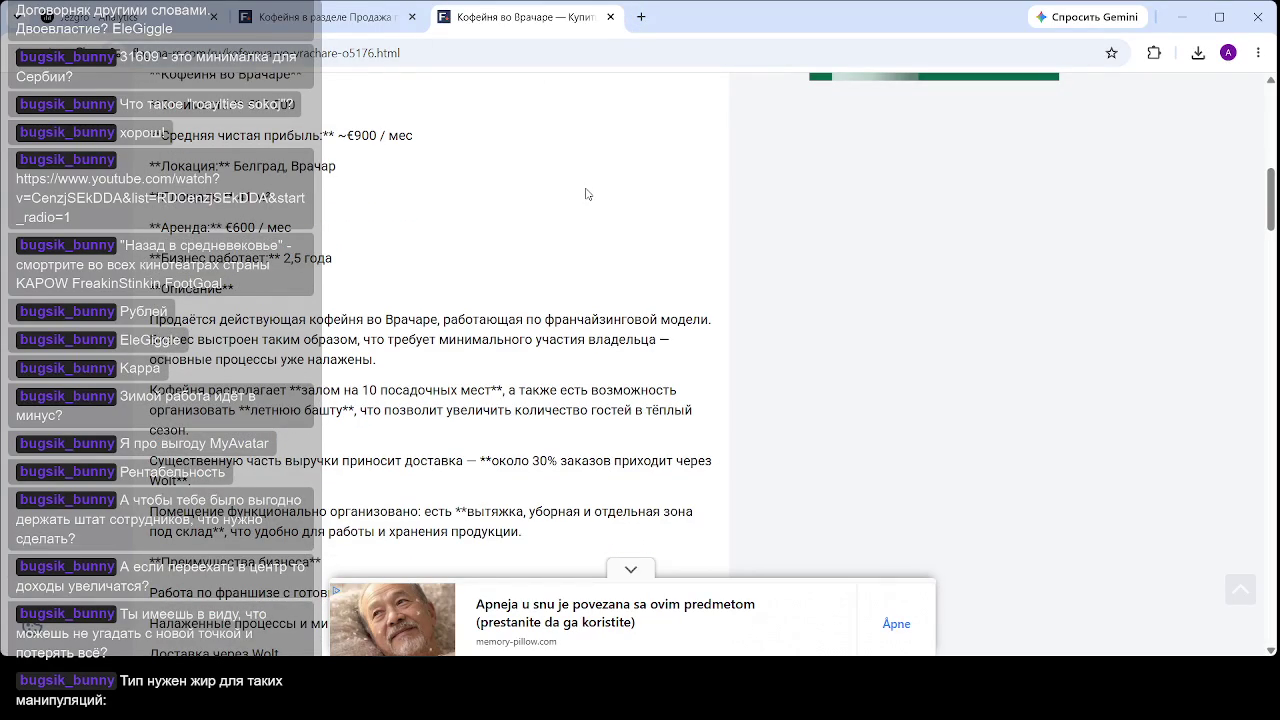
scroll(577, 192, "down", 2)
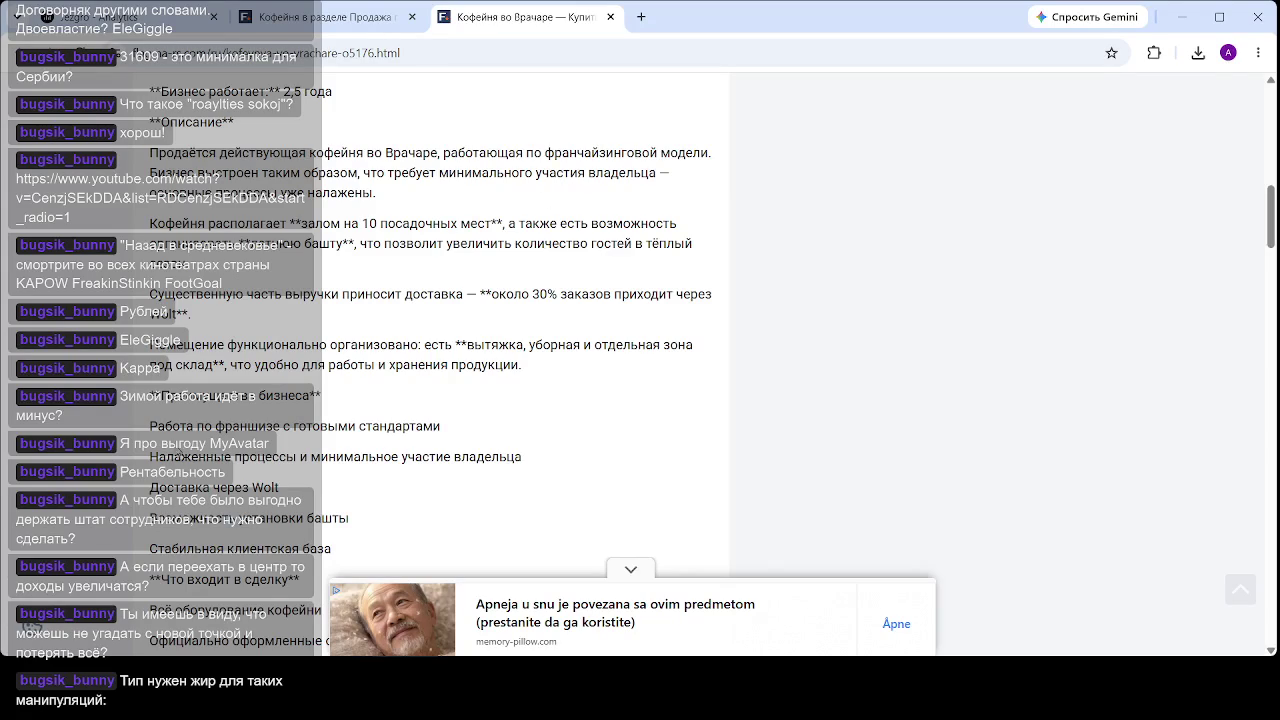
scroll(499, 419, "down", 2)
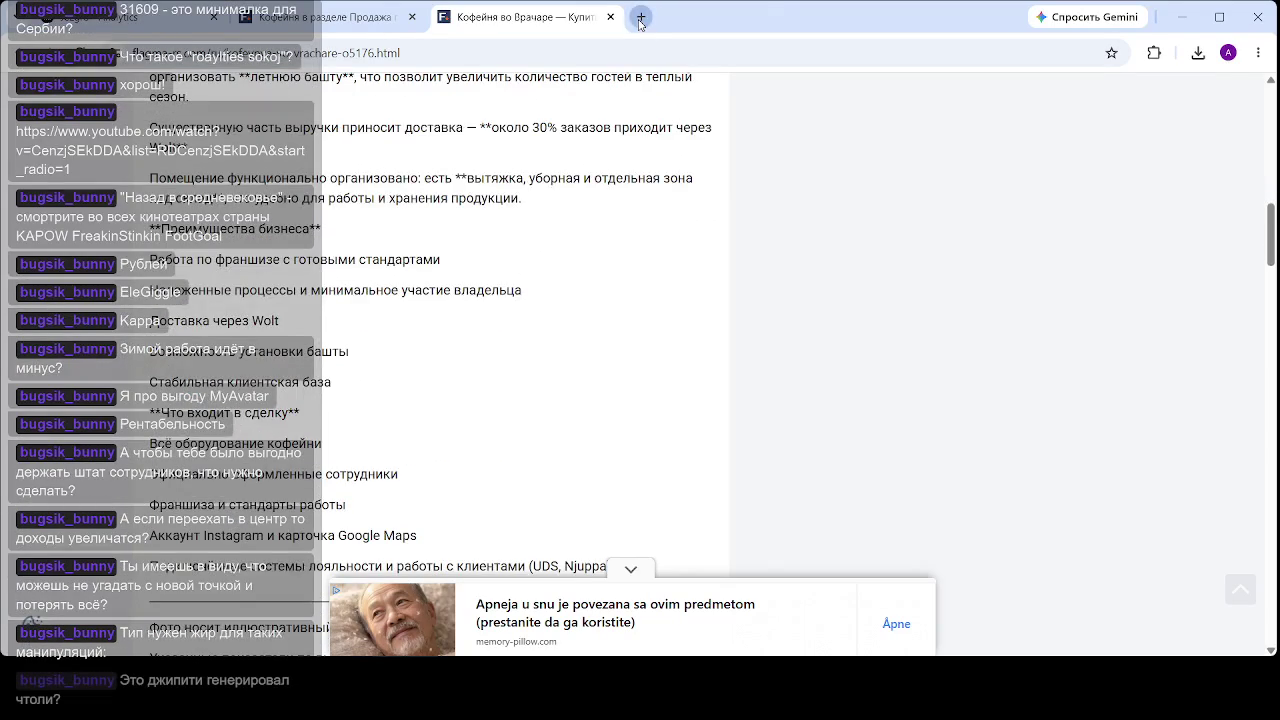
key("ctrl+t")
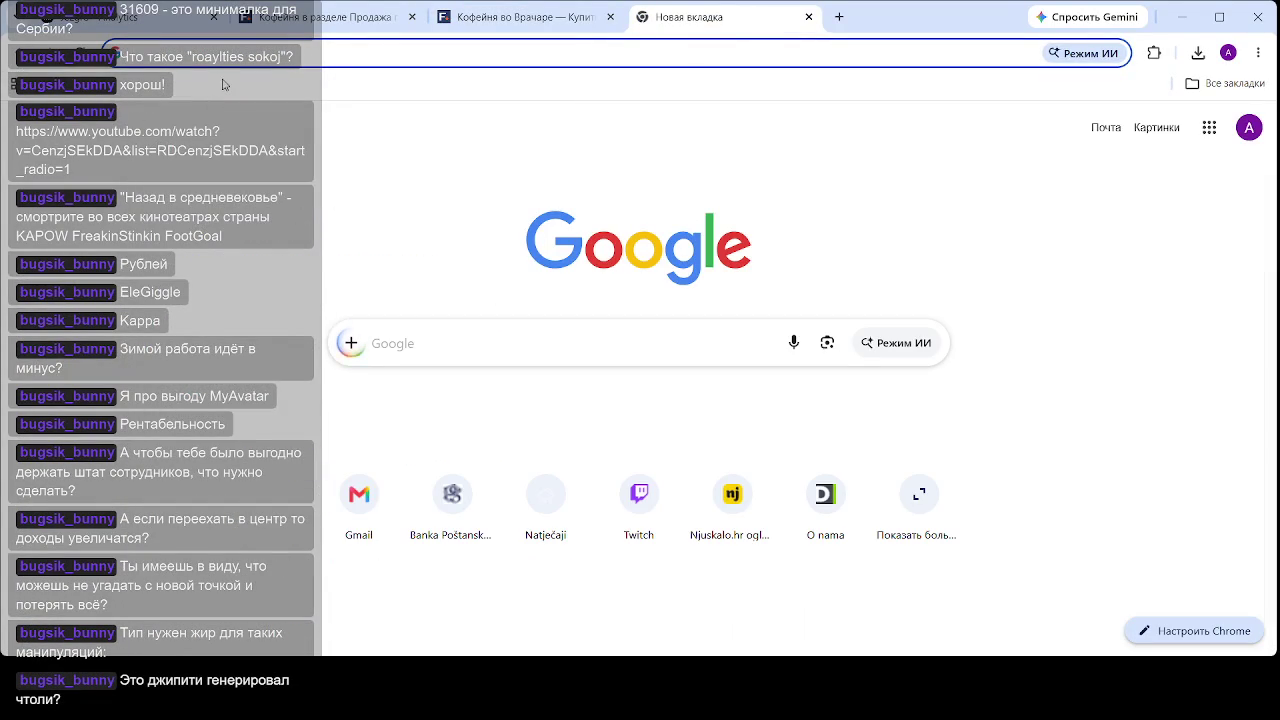
- Load maps.google.com in the new tab from the address bar's 'm' suggestion
left_click(227, 54)
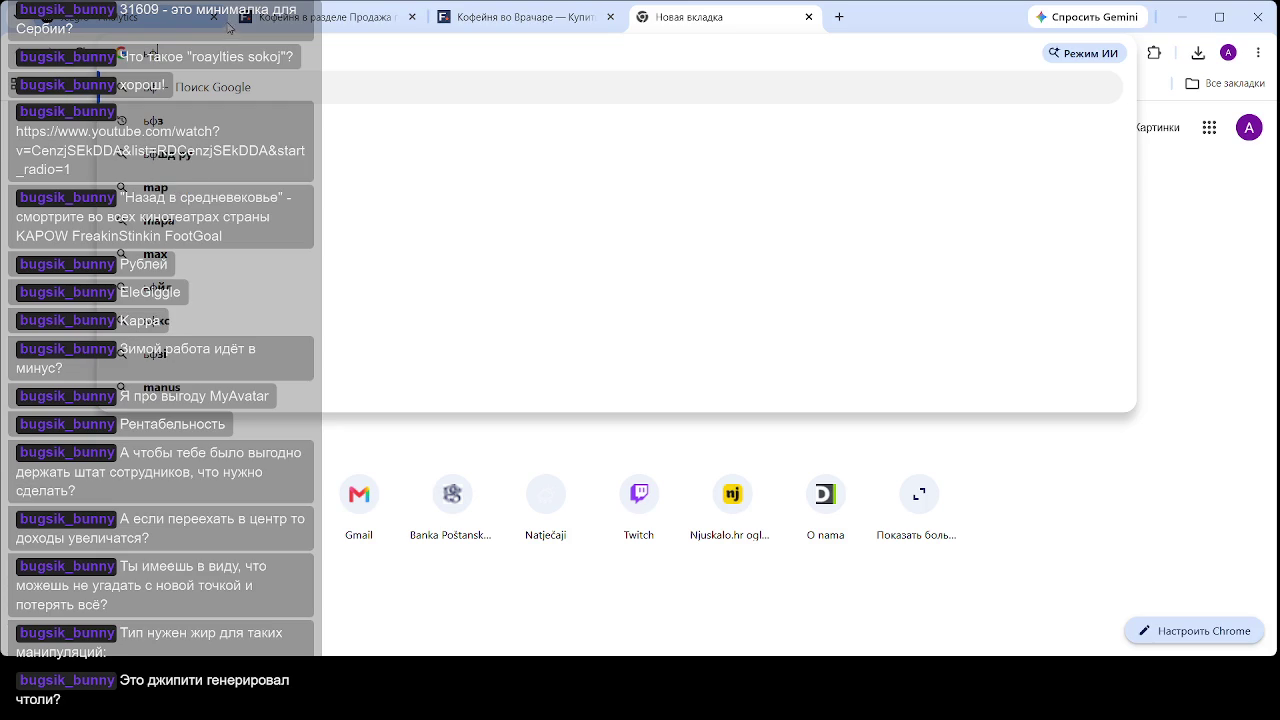
key("Escape")
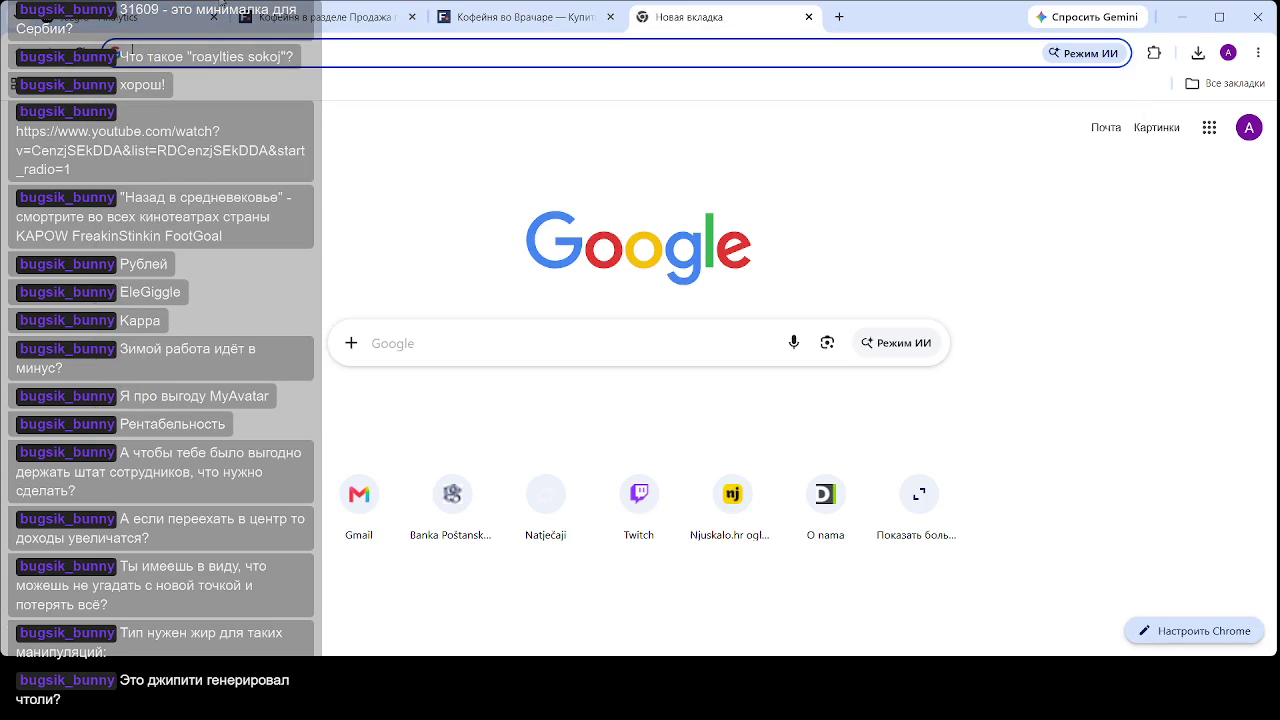
type("maps.google.com")
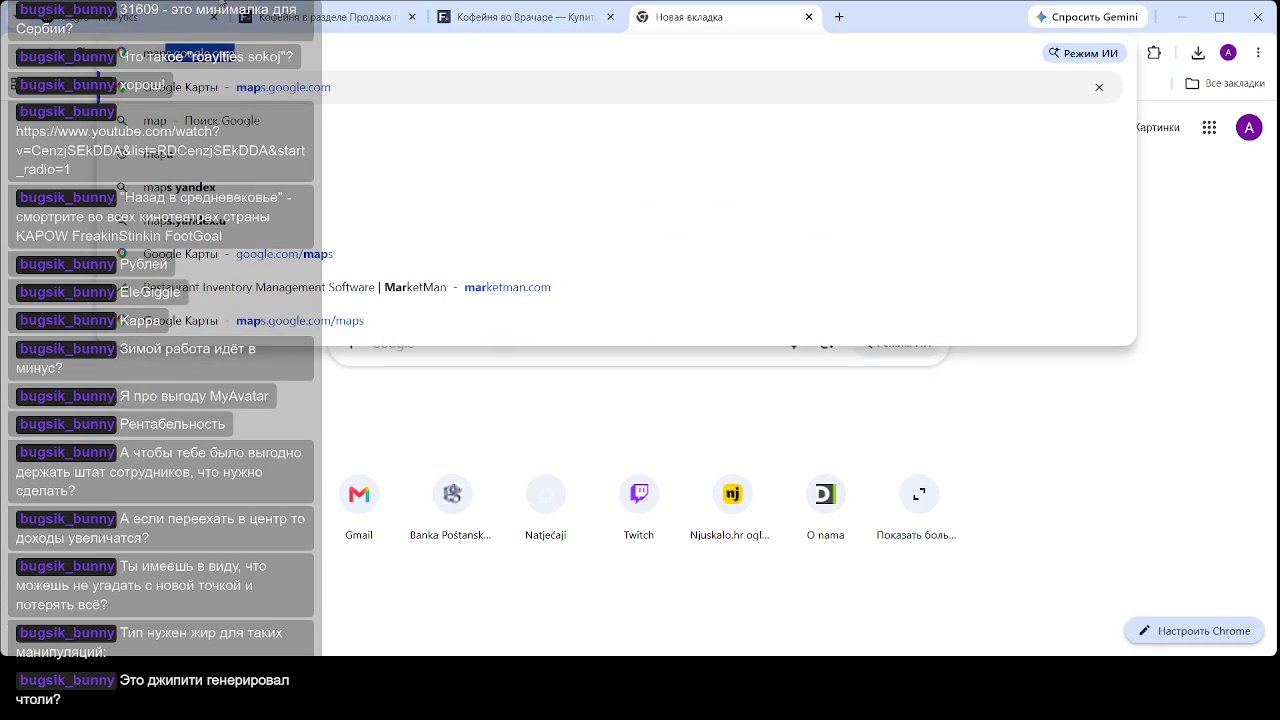
key("Return")
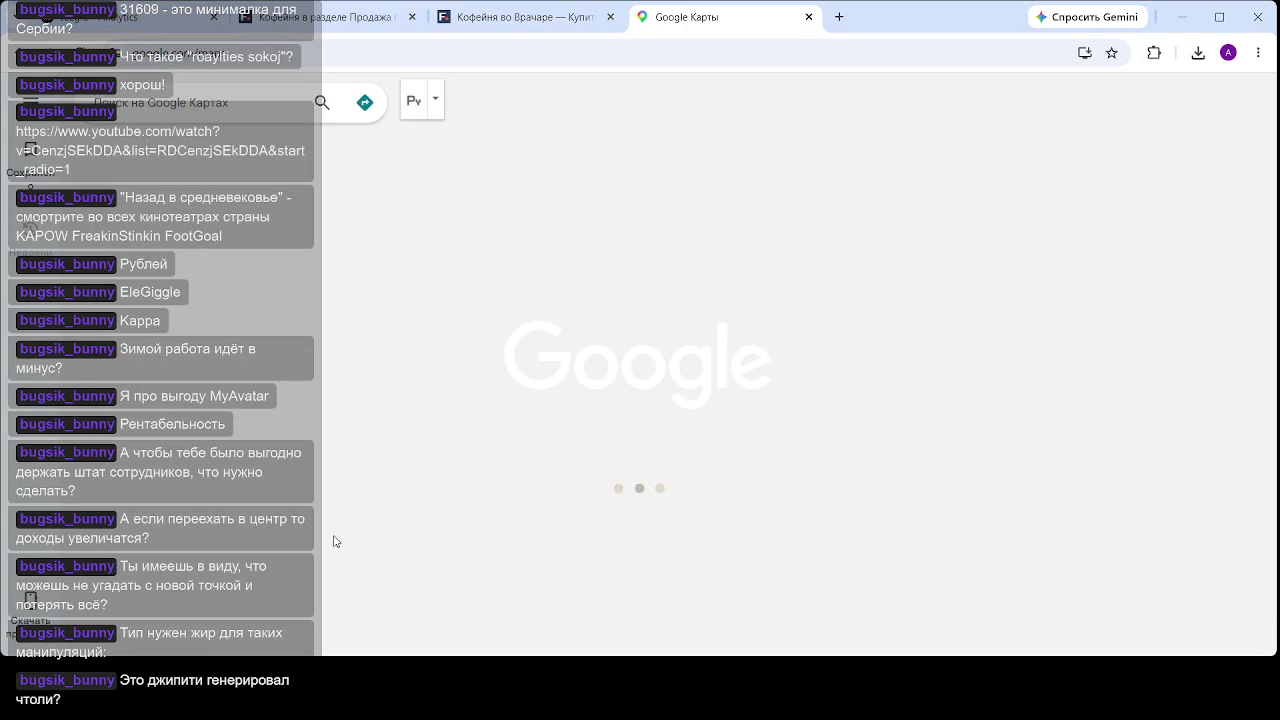
- Zoom the satellite map into Vračar and select the Kafeterija Kofilin café marker
scroll(756, 322, "up", 3)
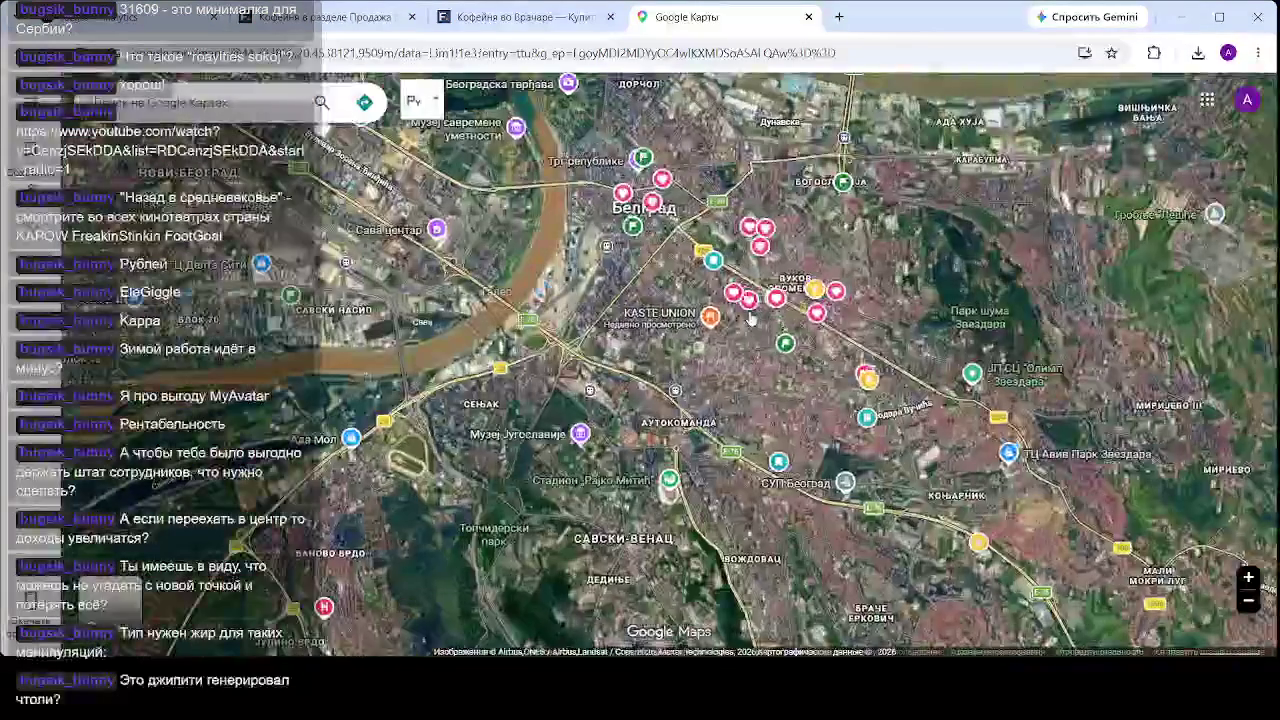
scroll(740, 320, "up", 5)
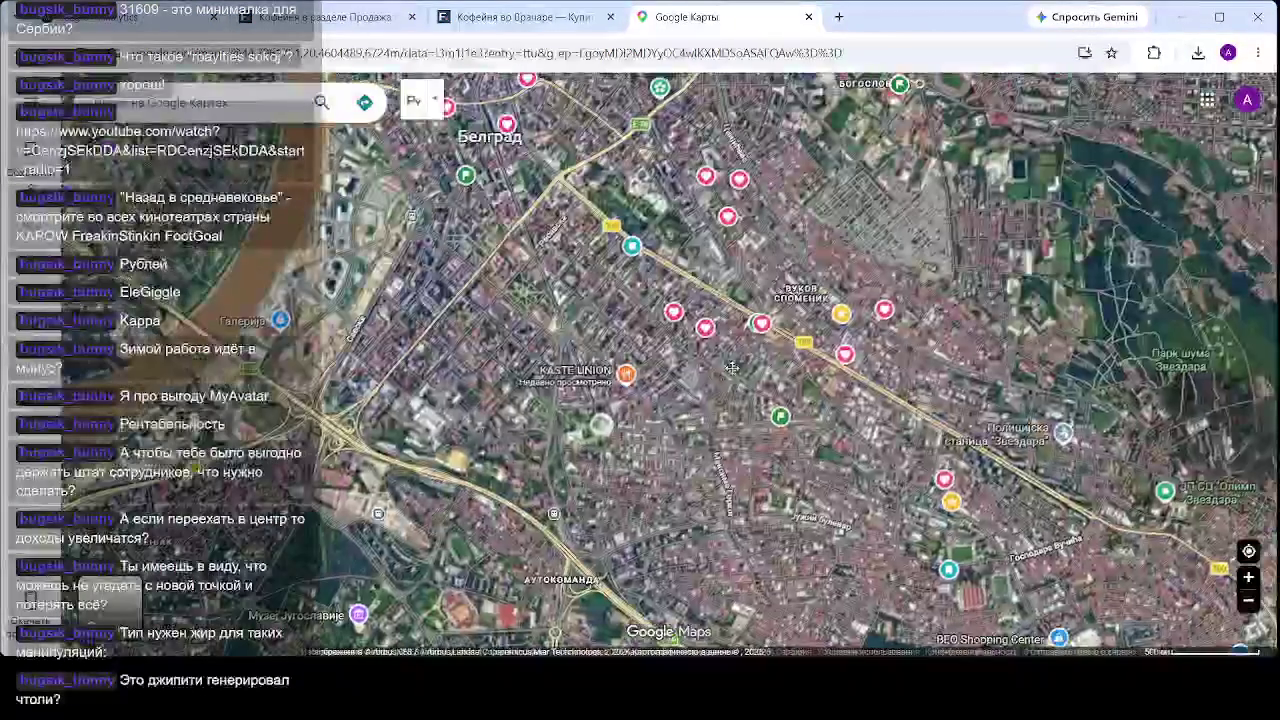
scroll(660, 363, "up", 5)
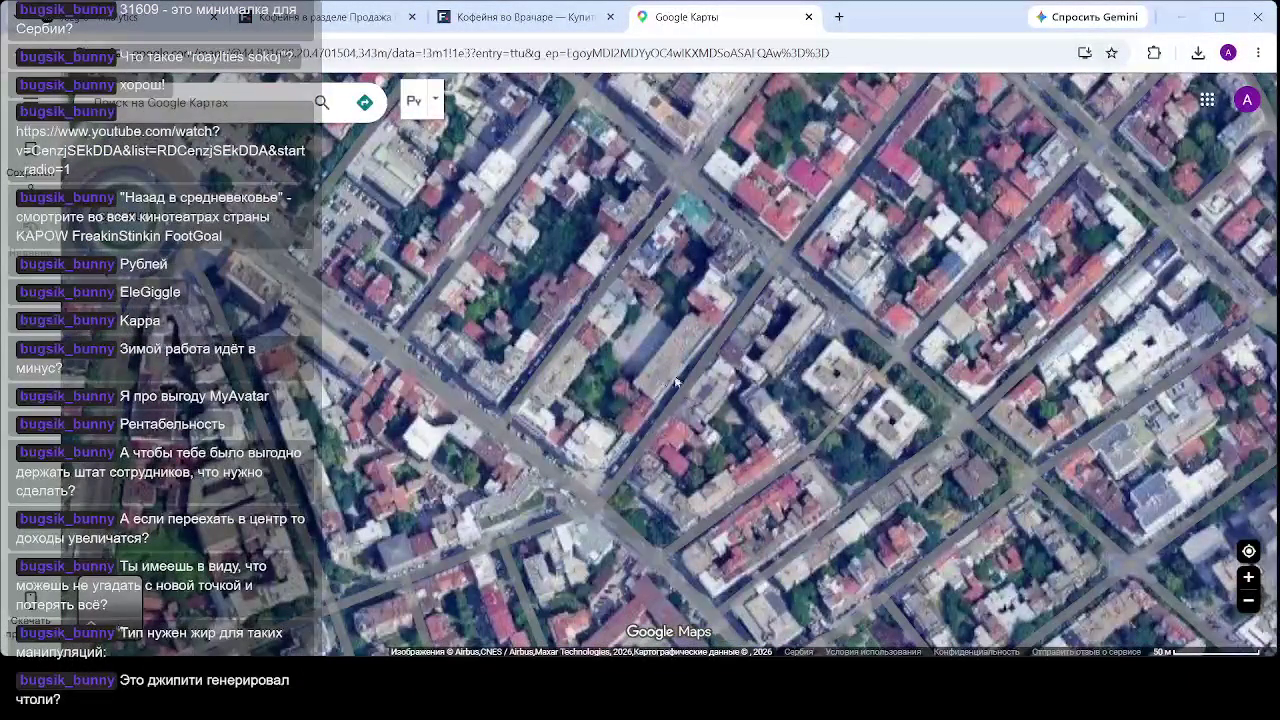
scroll(660, 372, "up", 4)
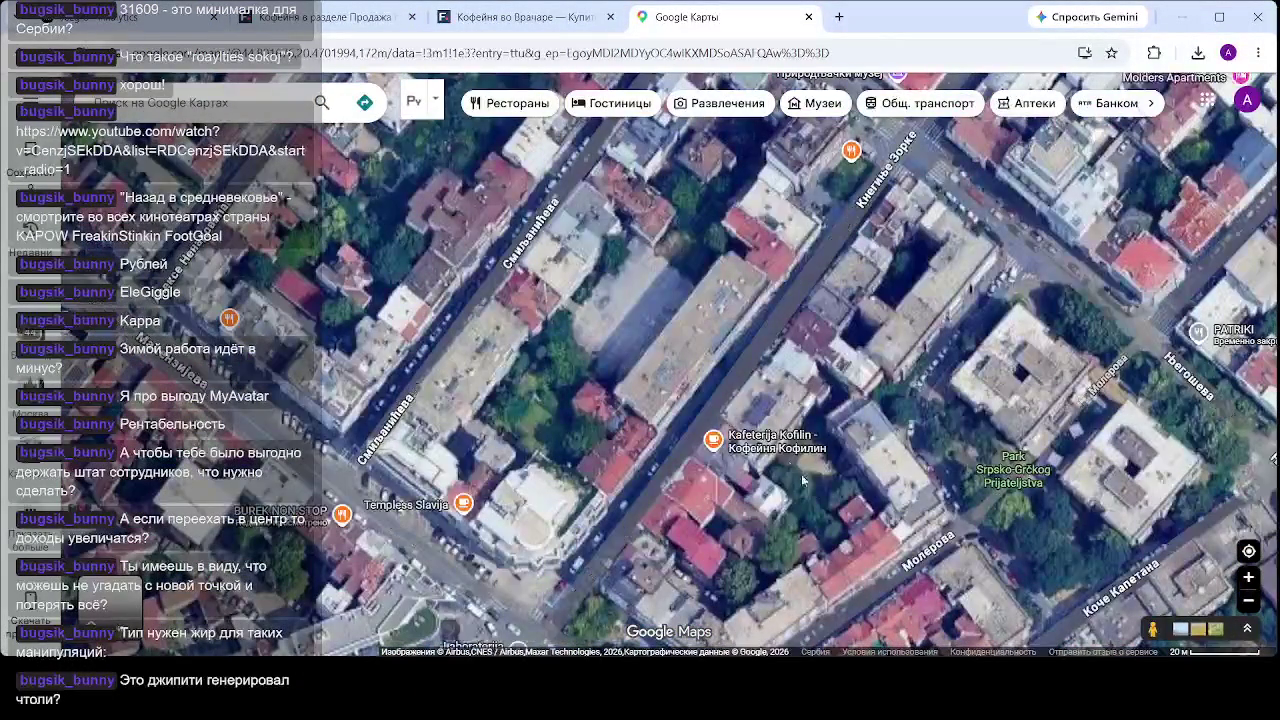
left_click(740, 456)
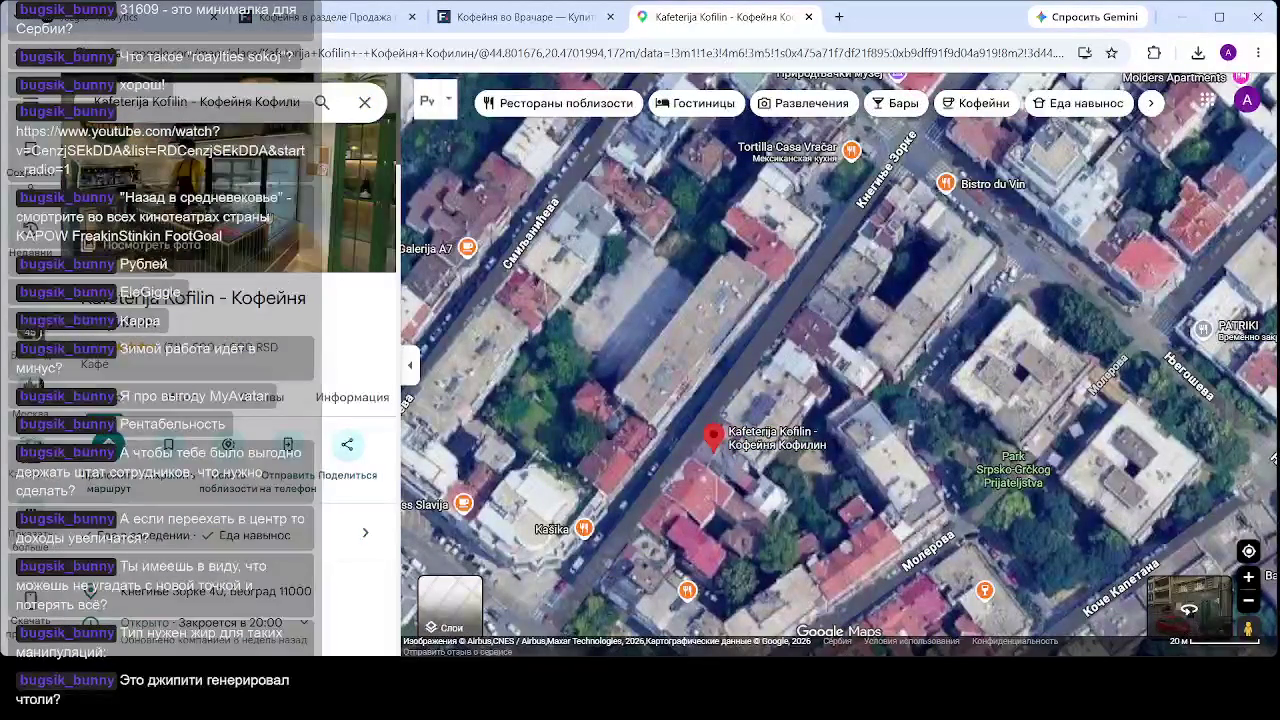
- Open the café's photo gallery and page past the menu and food shots to the Karamela interior
left_click(360, 180)
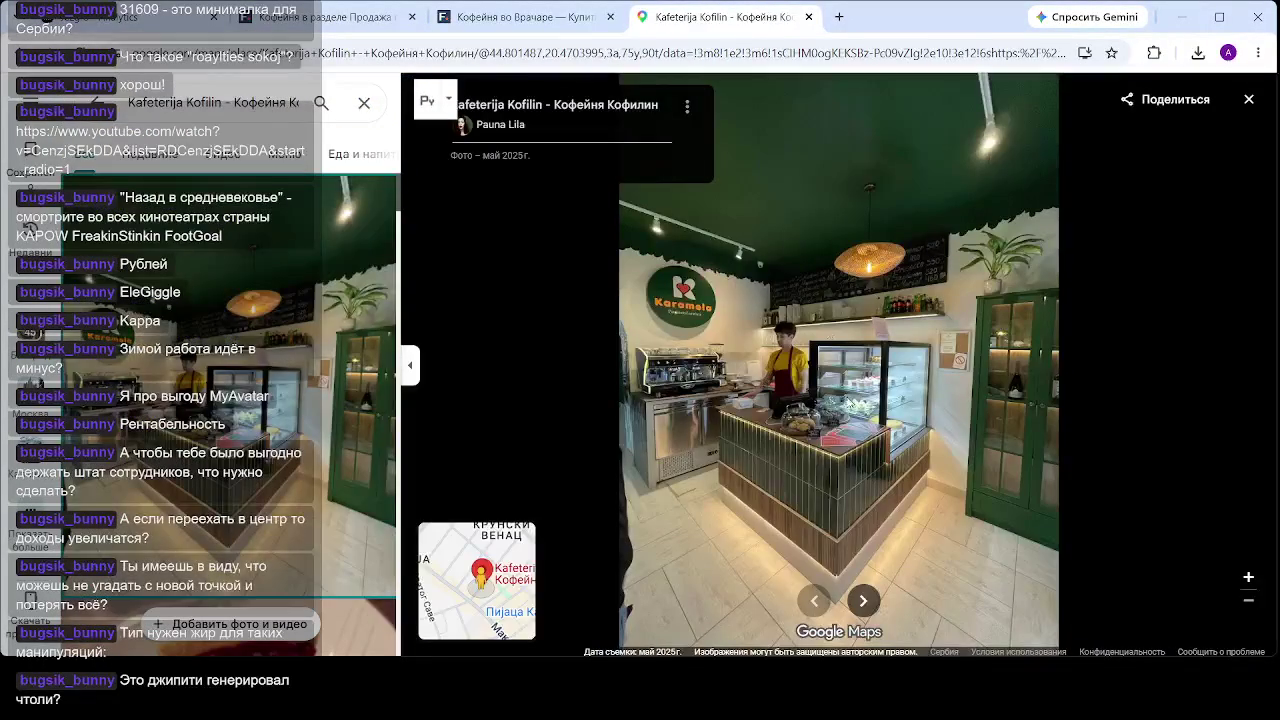
left_click(863, 601)
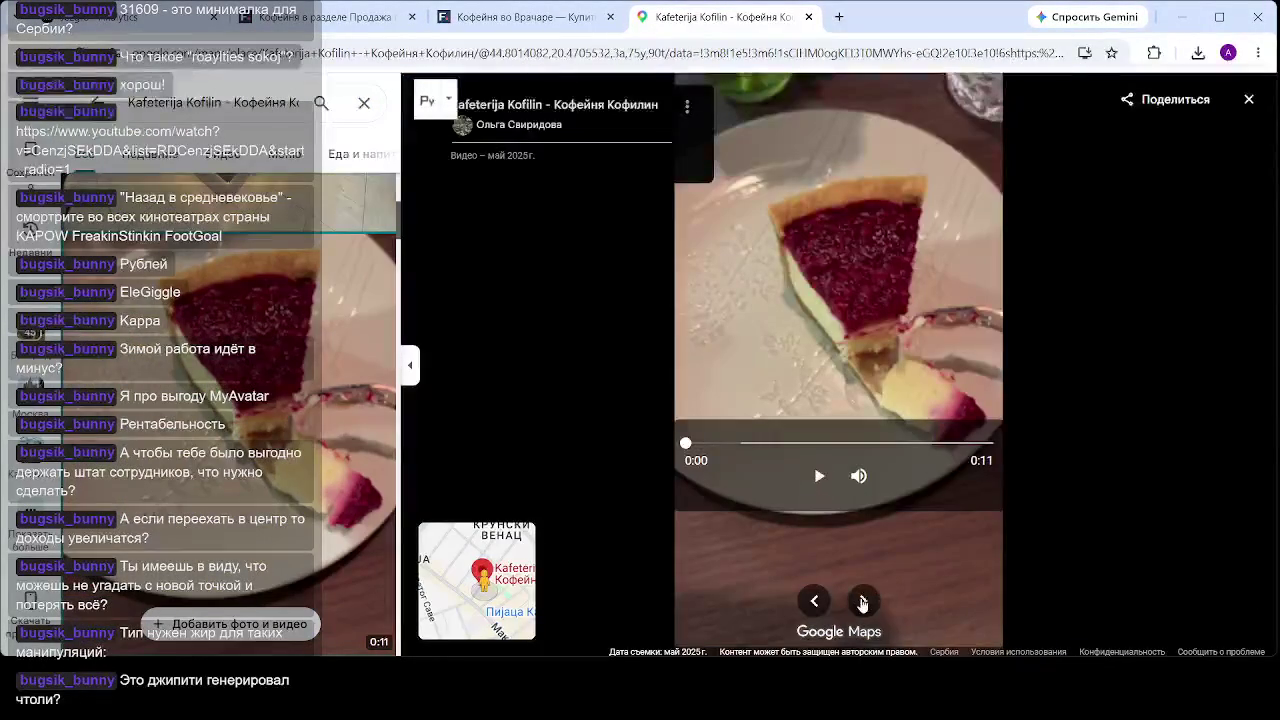
left_click(864, 602)
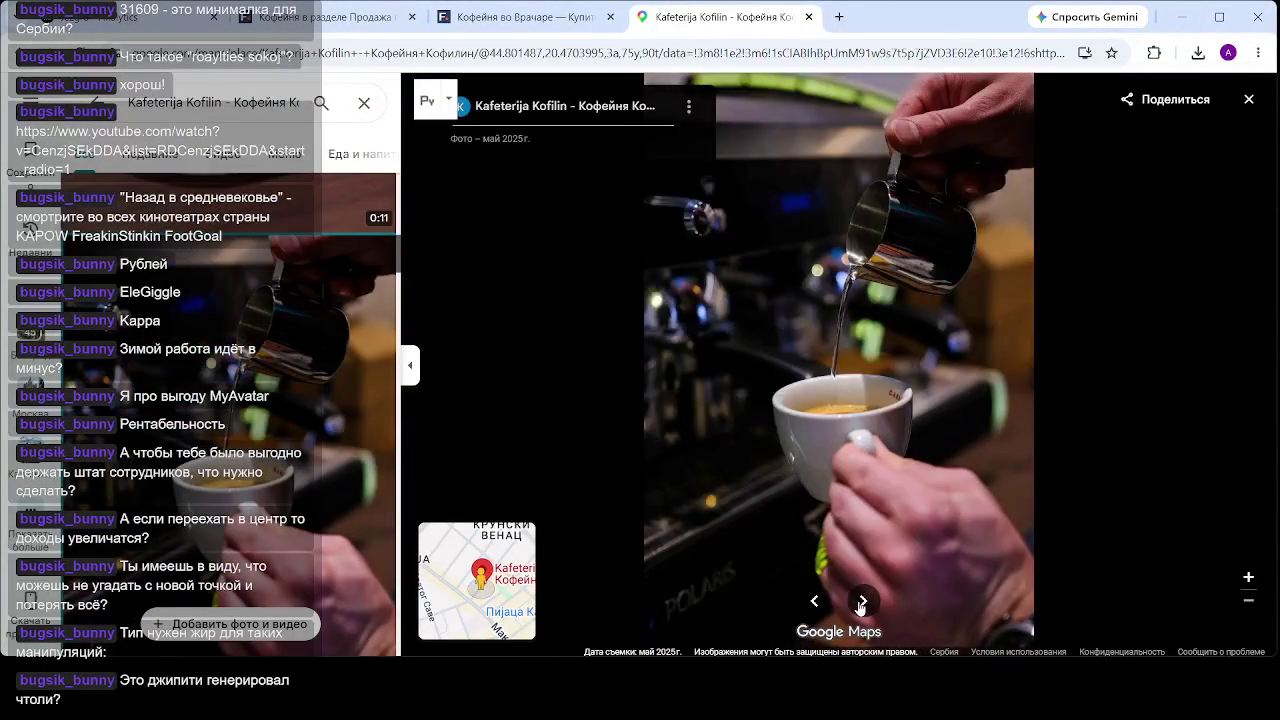
left_click(866, 603)
left_click(864, 602)
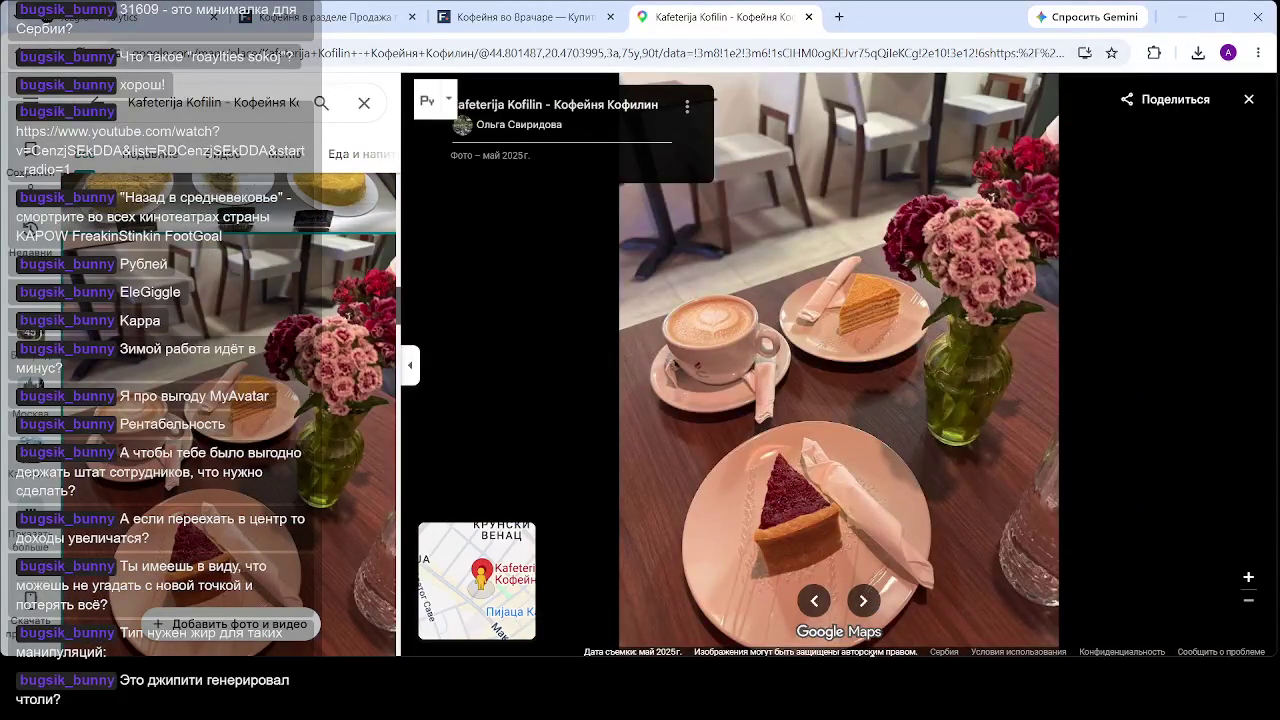
left_click(865, 602)
left_click(865, 602)
left_click(865, 602)
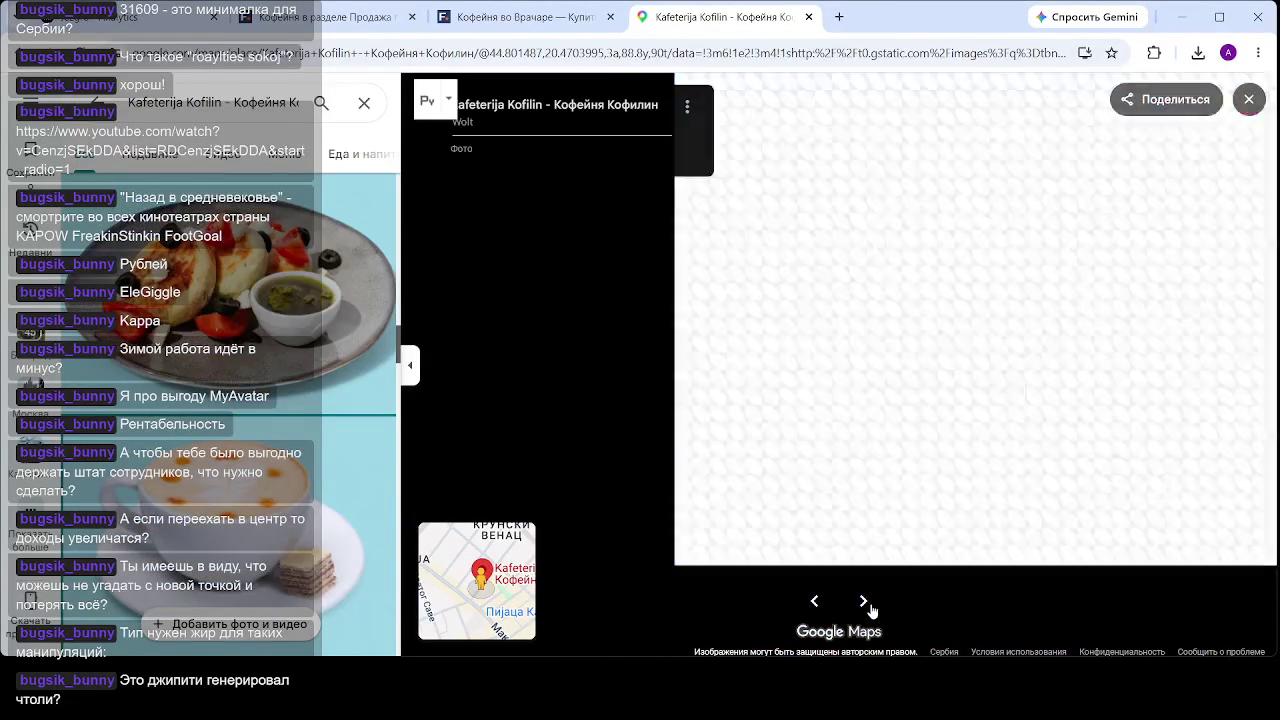
left_click(865, 602)
left_click(865, 602)
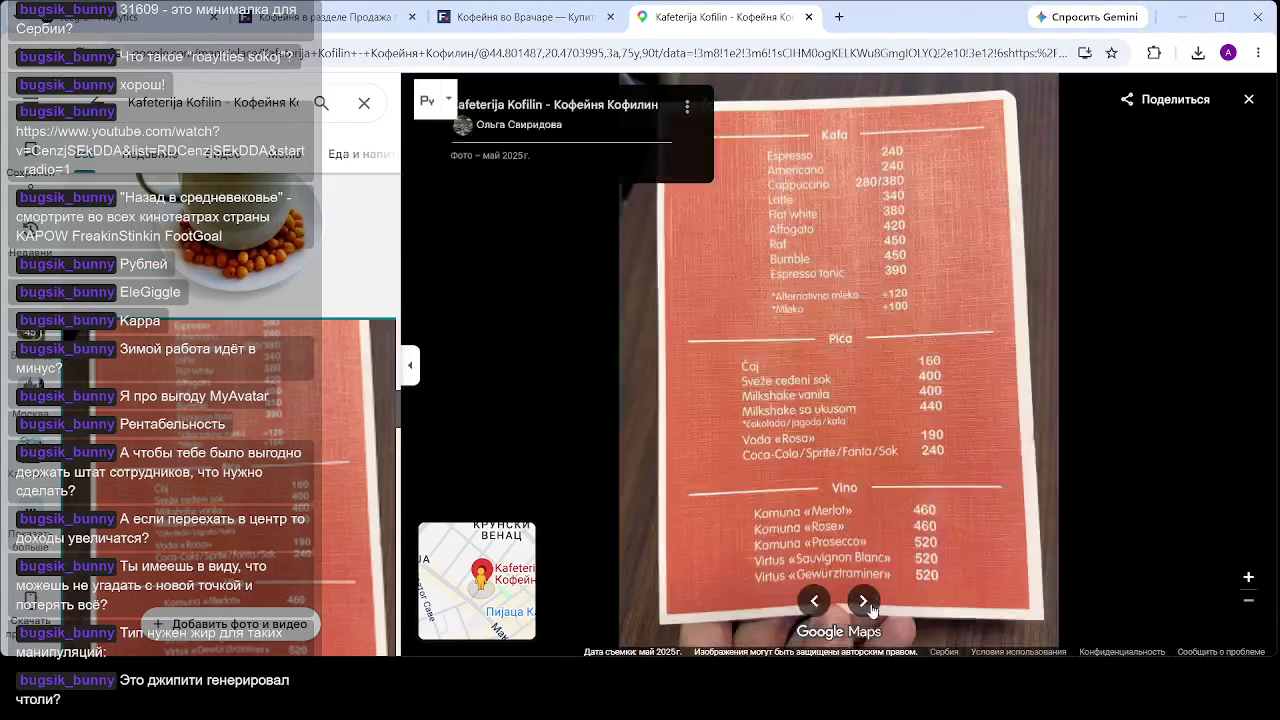
left_click(866, 602)
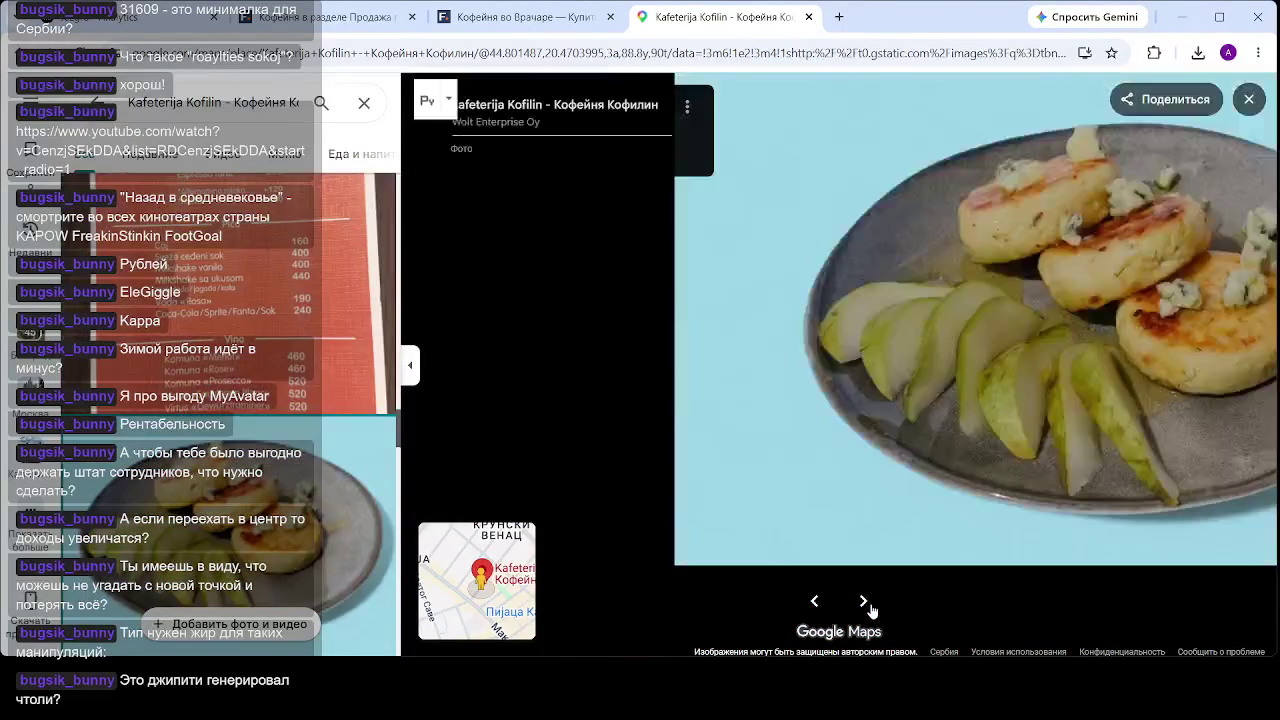
left_click(866, 602)
left_click(866, 602)
left_click(865, 602)
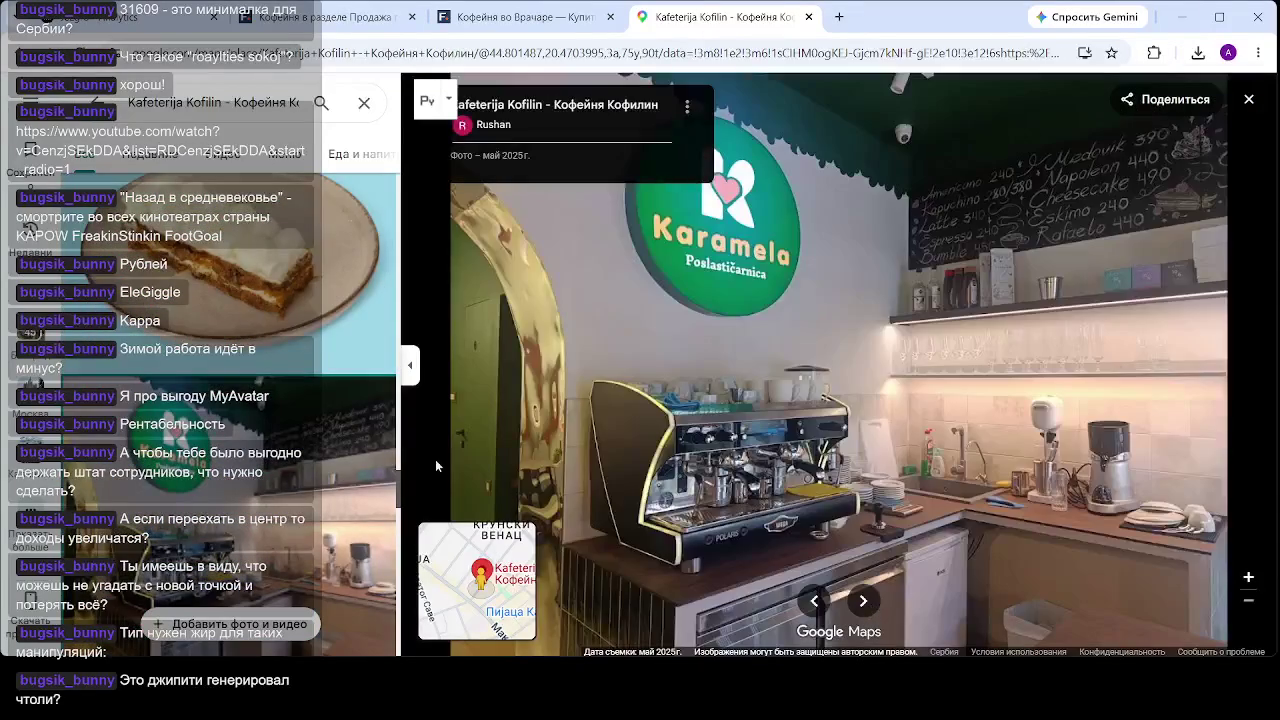
- Scroll the photo list and open the wide interior photo with the Karamela sign and display counter
scroll(290, 410, "down", 2)
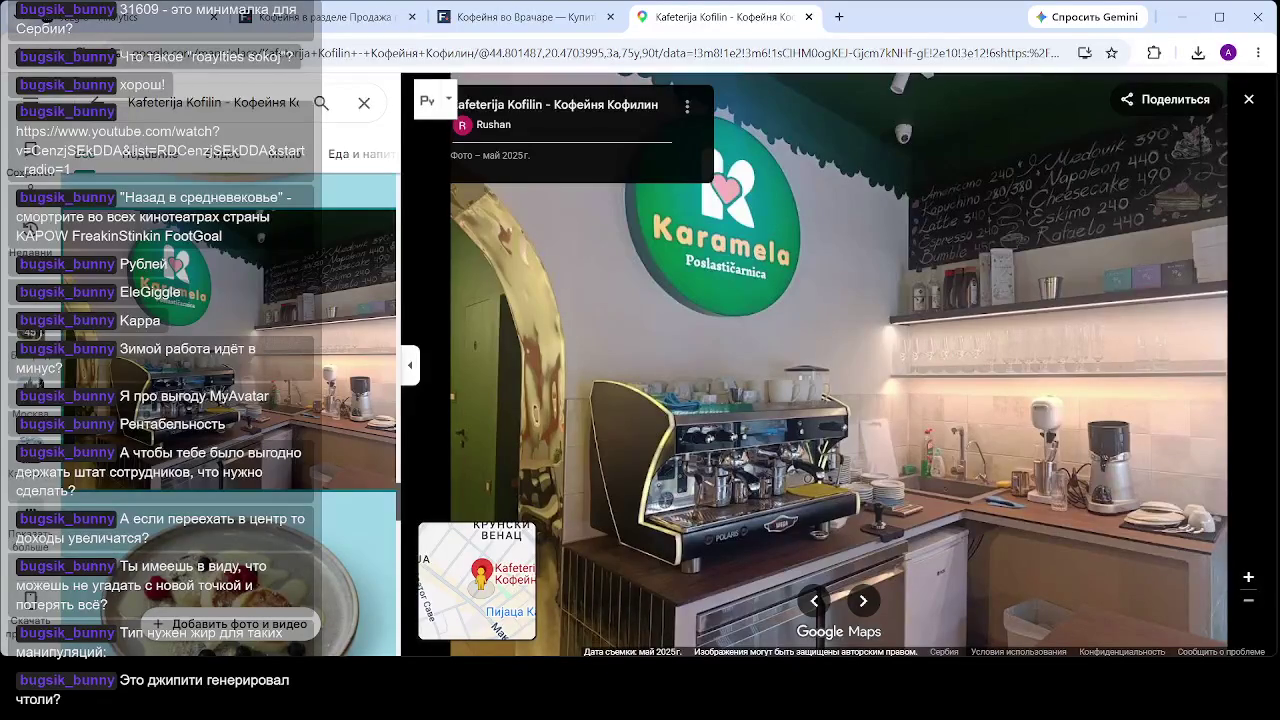
scroll(249, 356, "down", 10)
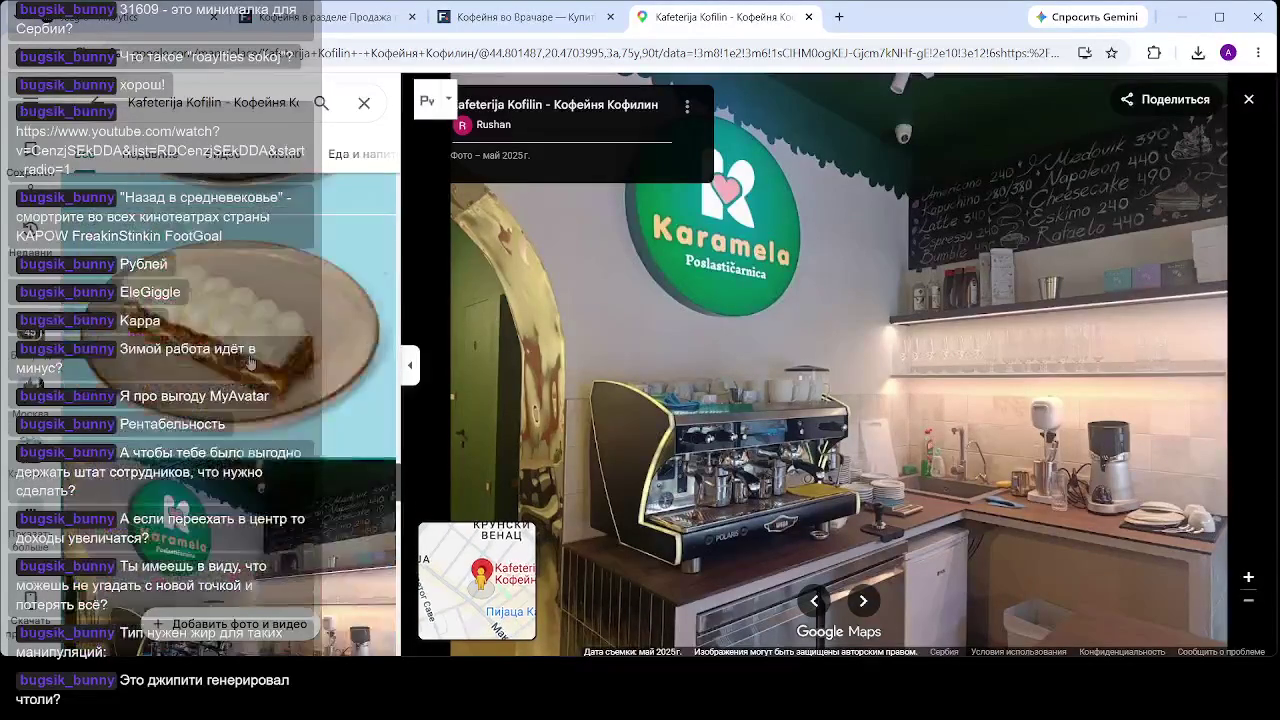
scroll(250, 360, "down", 10)
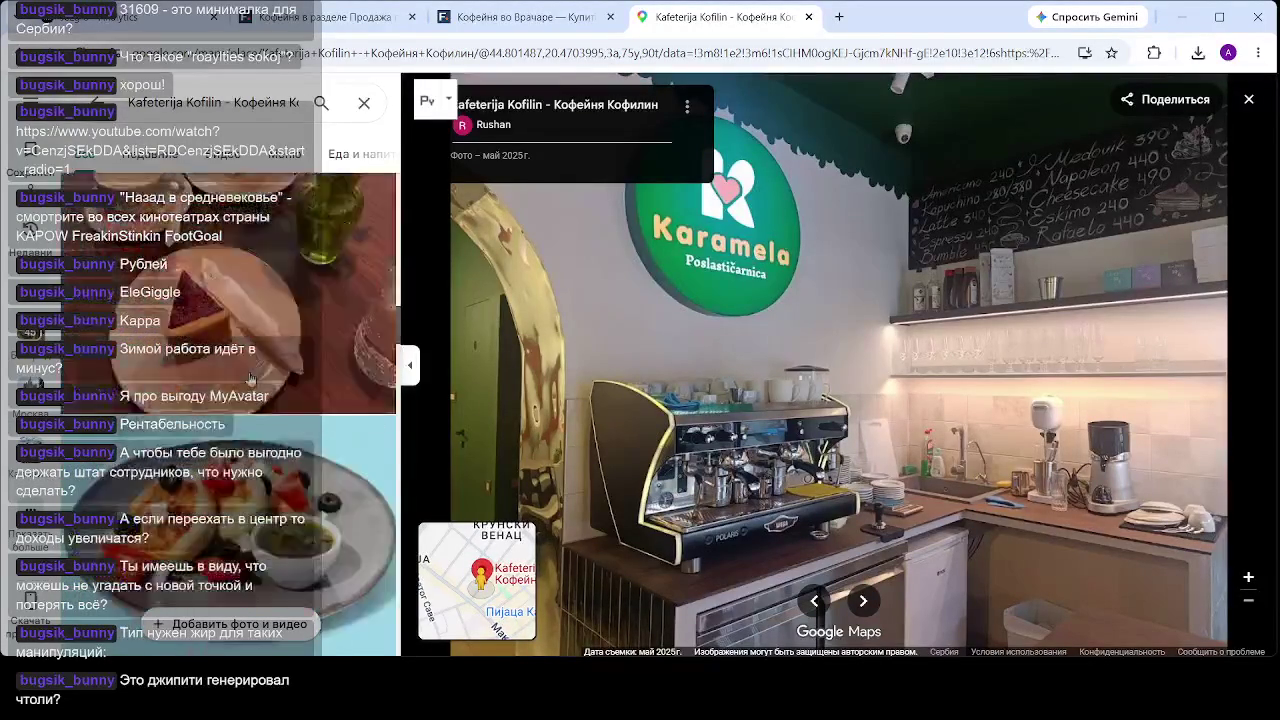
scroll(253, 370, "down", 5)
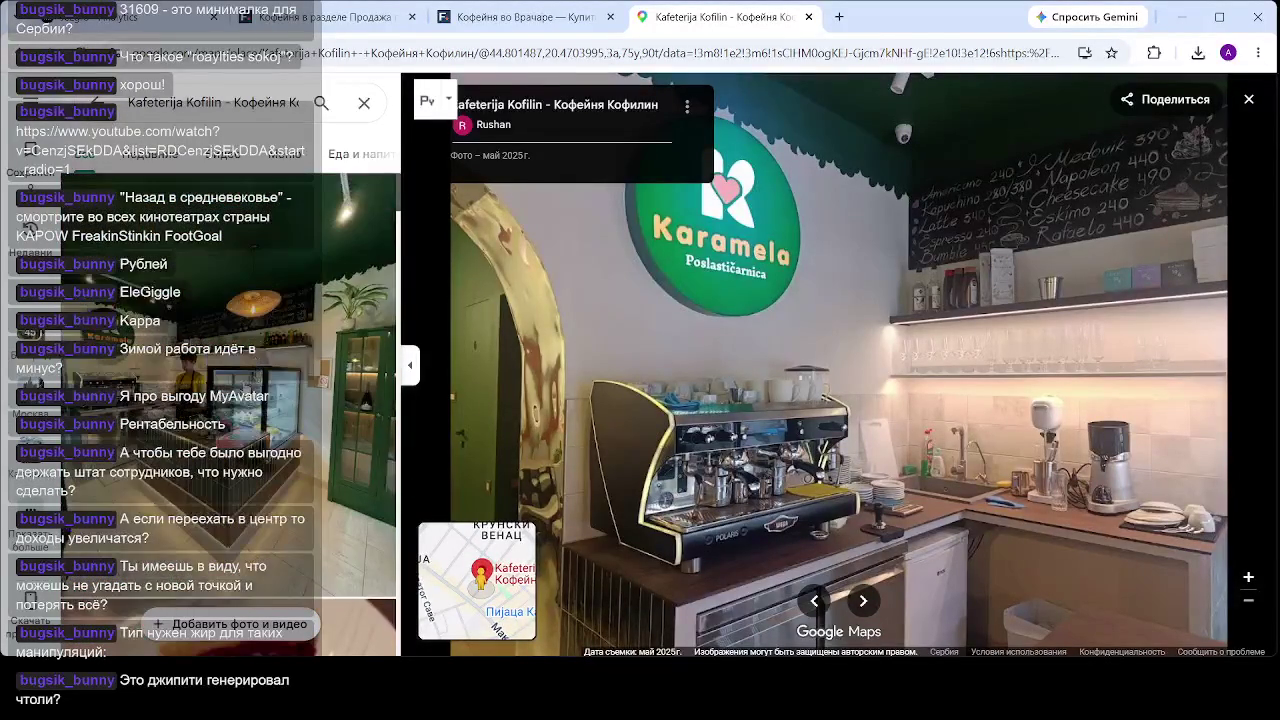
left_click(246, 390)
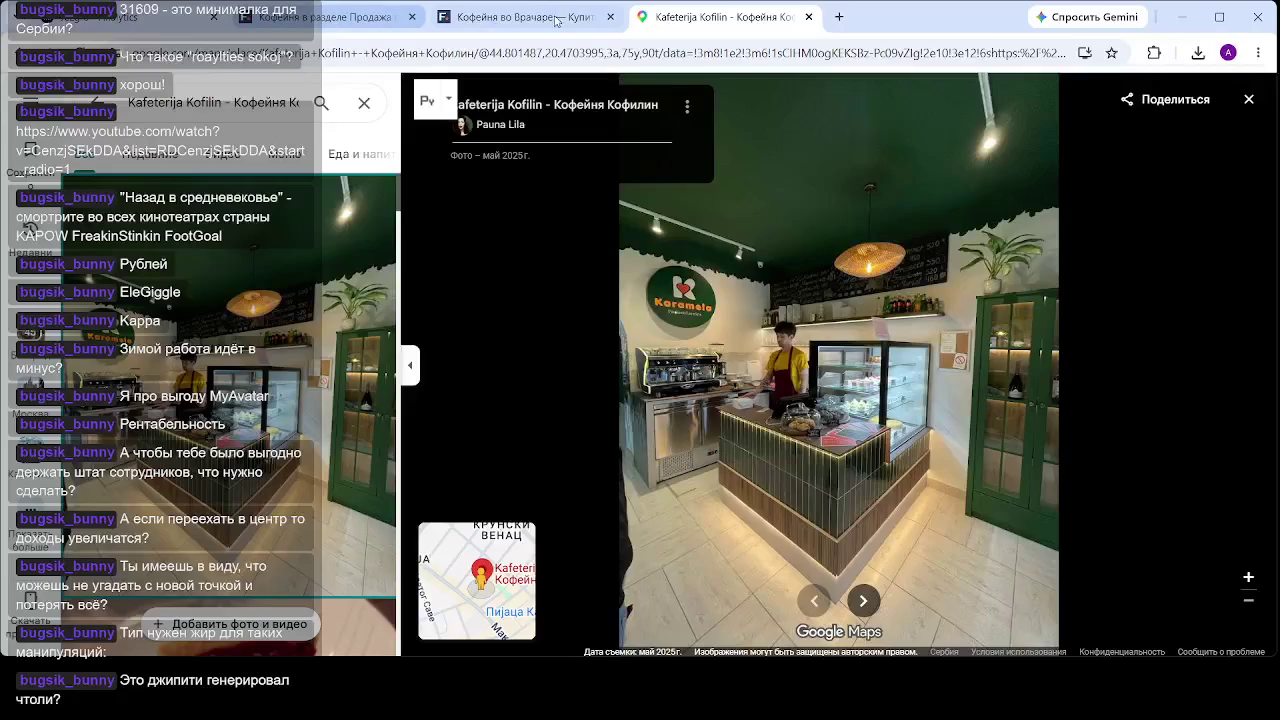
left_click(492, 20)
- Scroll through the Кофейня во Врачаре price, profit, area and rent details, then open a blank tab
scroll(398, 448, "down", 3)
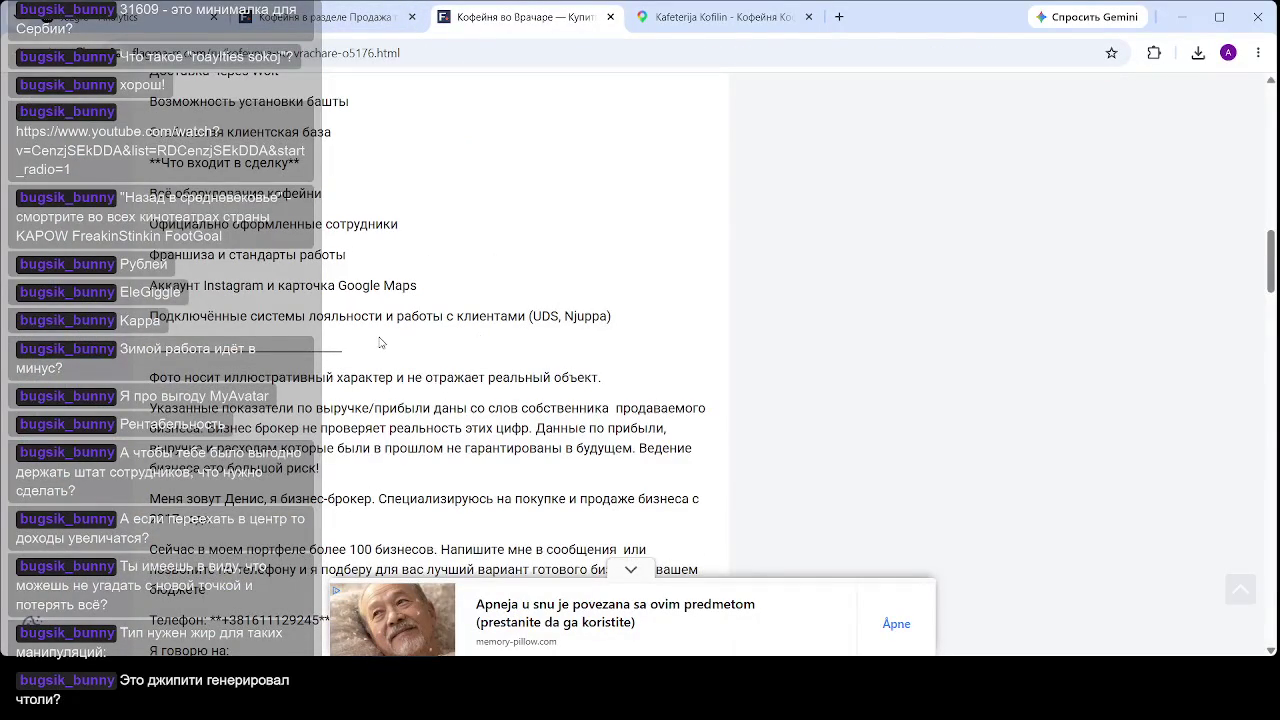
scroll(380, 343, "up", 10)
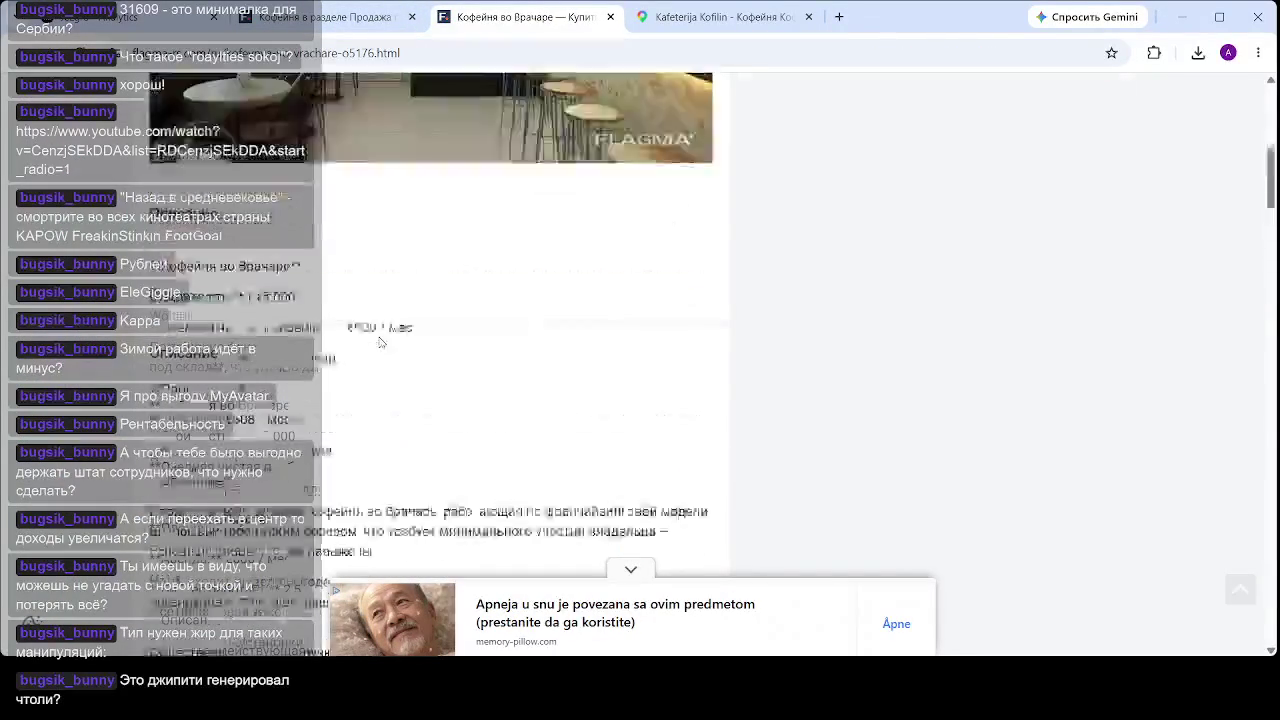
scroll(380, 343, "up", 1)
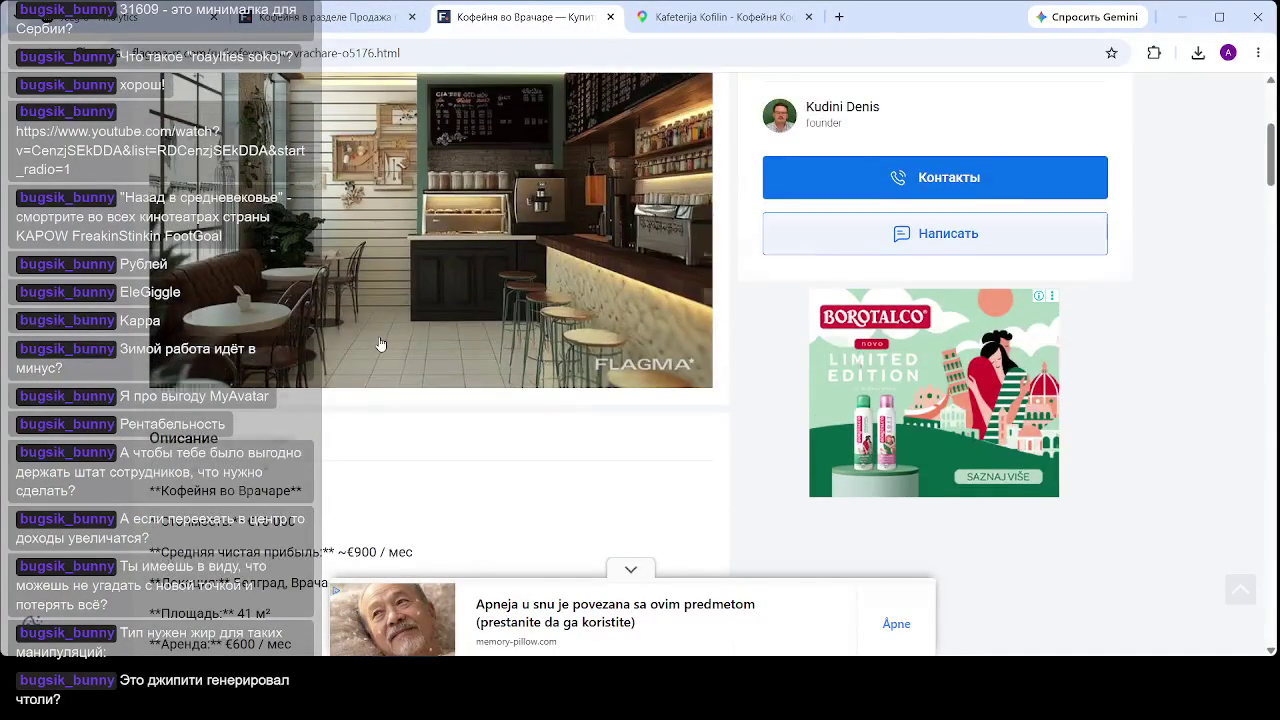
scroll(380, 343, "down", 2)
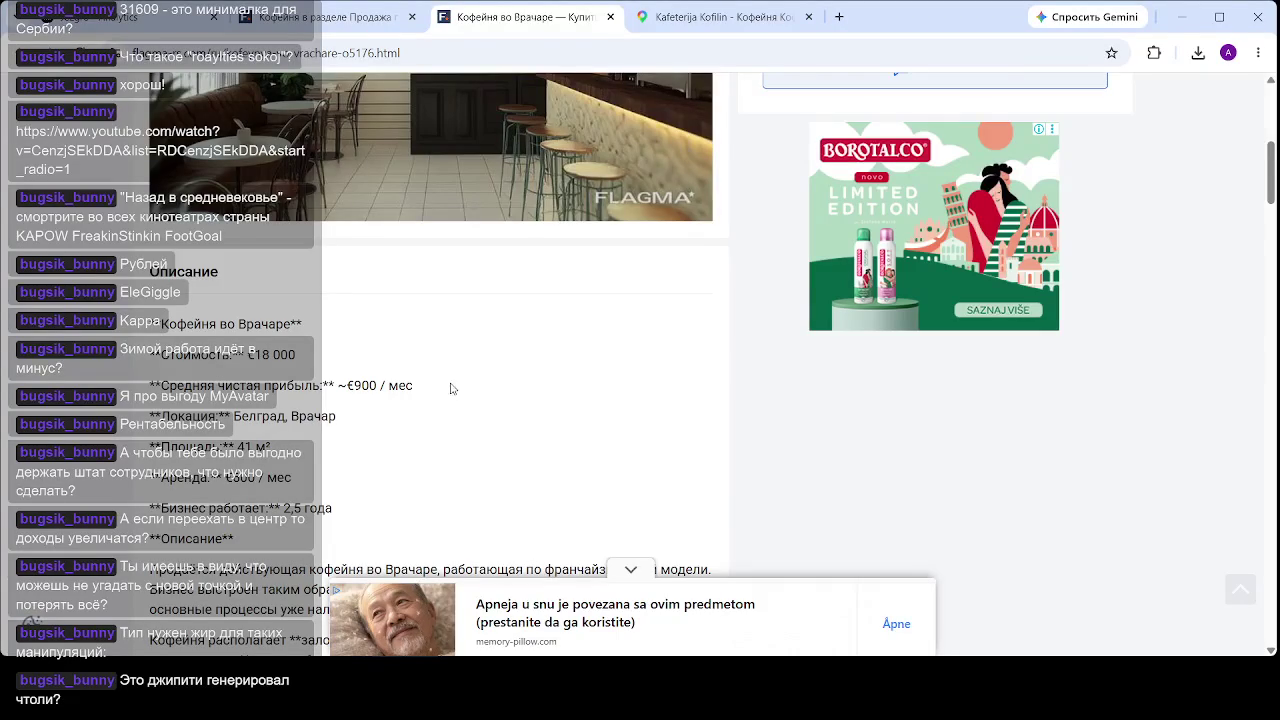
left_click(841, 19)
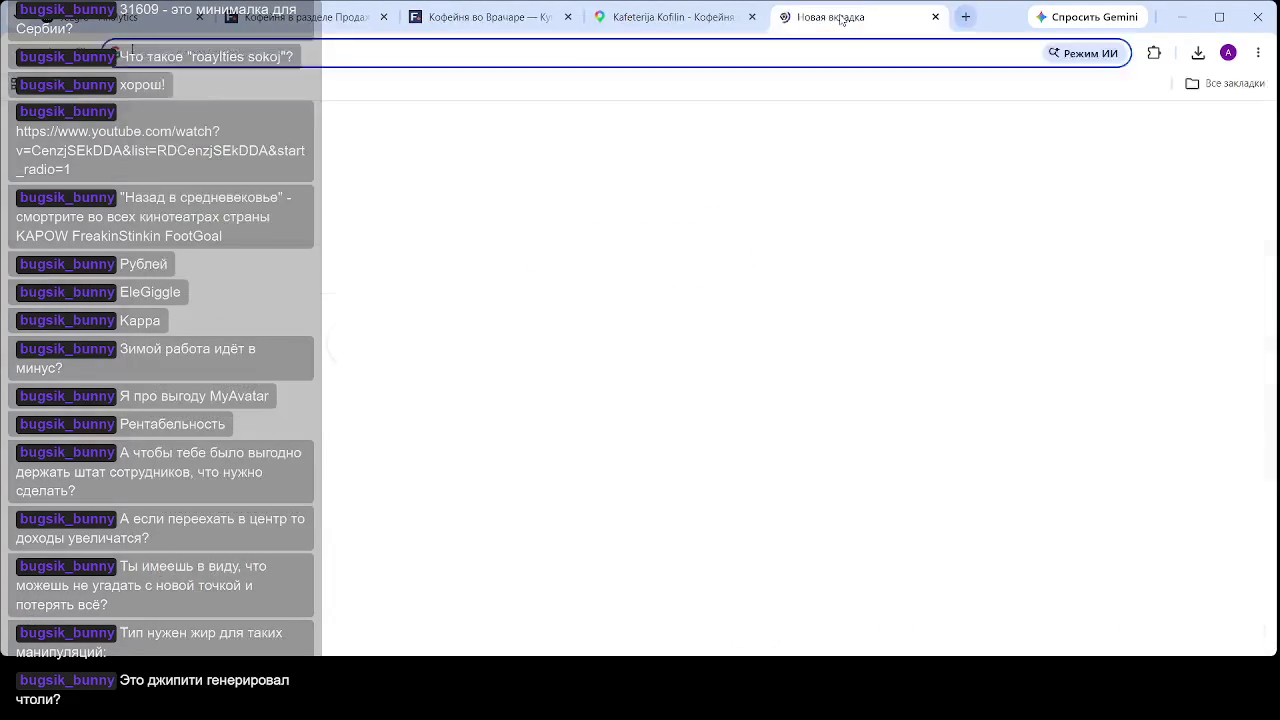
- Load the companywall.rs search page in the new tab, then return to the Kafeterija Kofilin photos
type("co")
key("Return")
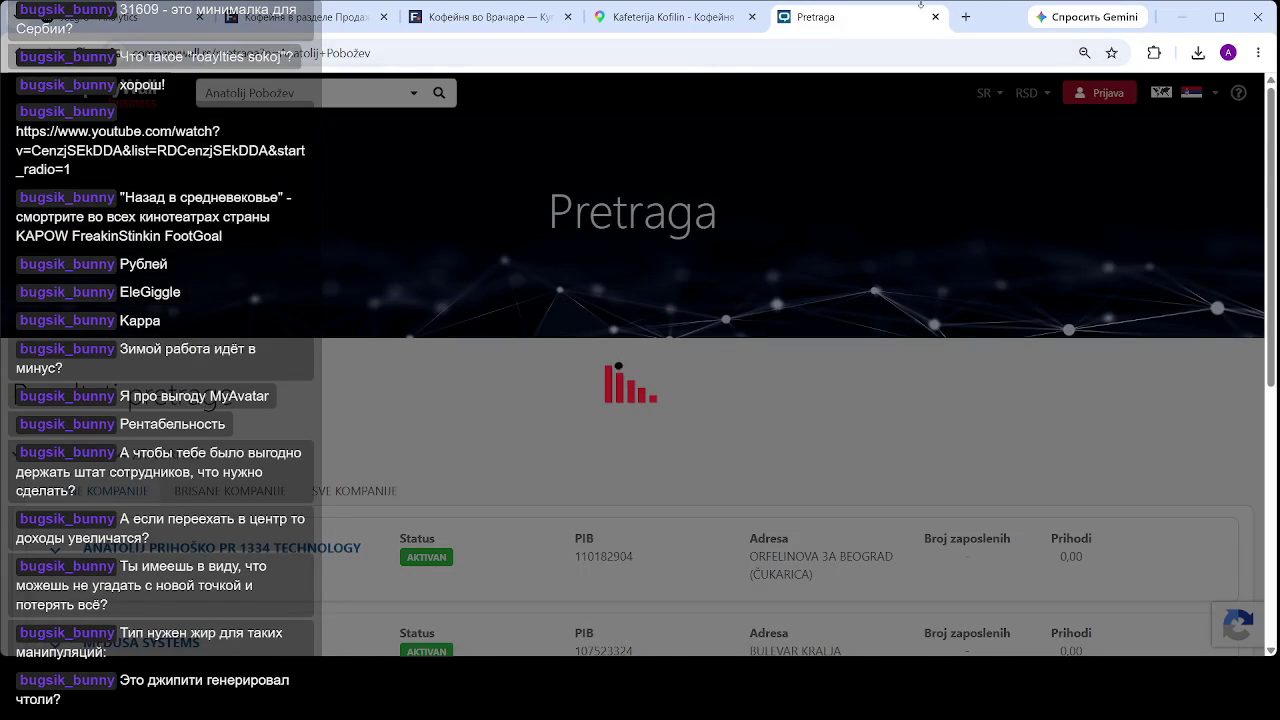
left_click(722, 18)
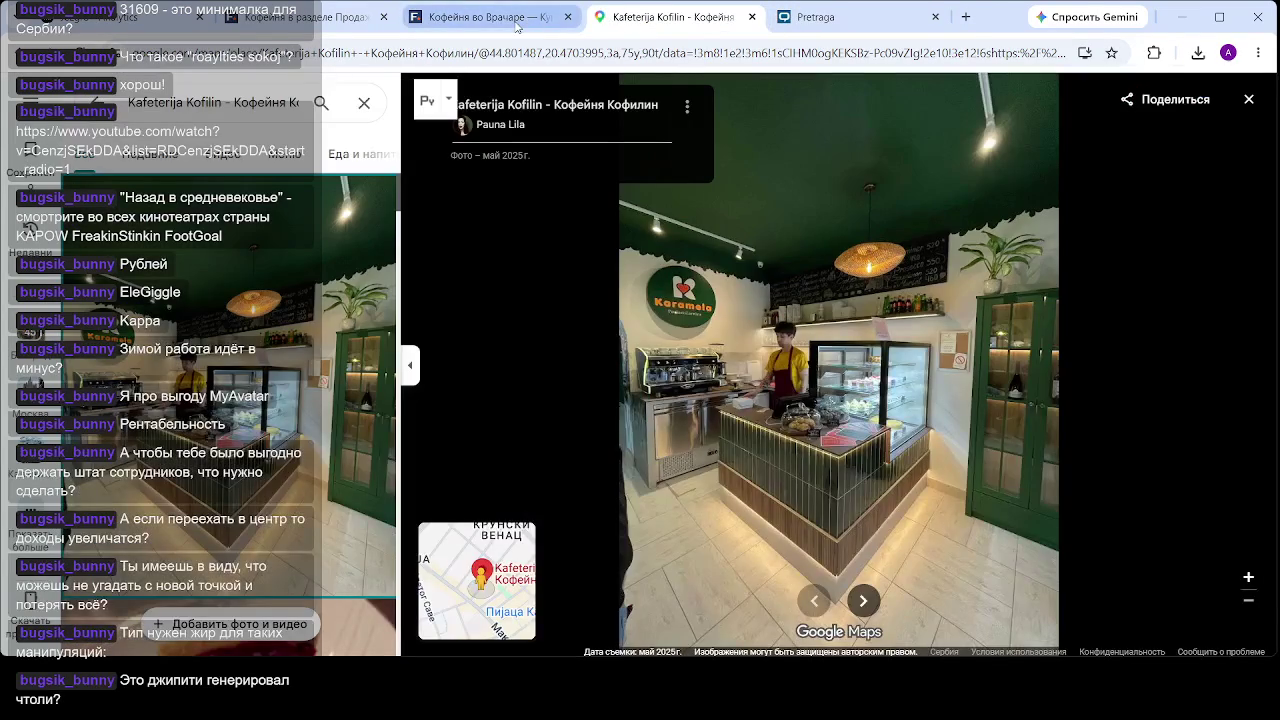
- Switch back to the Кофейня во Врачаре listing tab
left_click(480, 17)
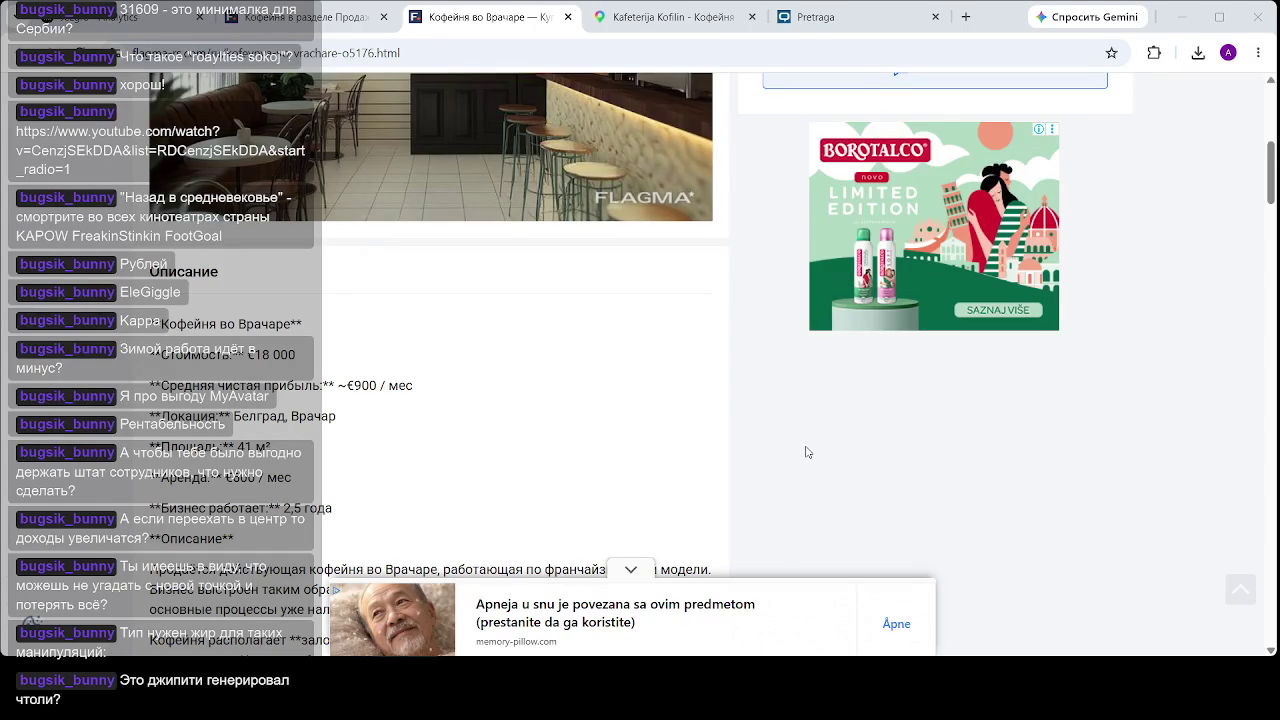
- Reread the Vračar café's seating and delivery-share description, cross-checking the CompanyWall search results
scroll(534, 323, "up", 3)
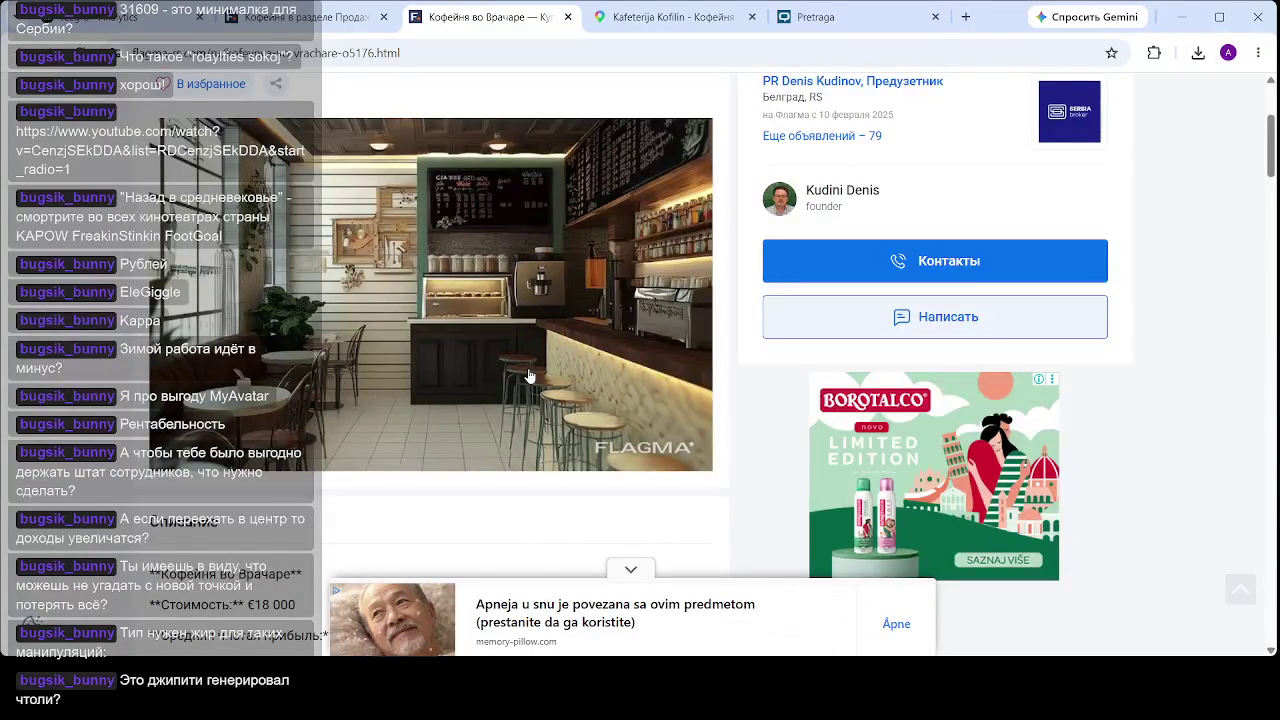
scroll(530, 376, "down", 2)
scroll(530, 376, "down", 1)
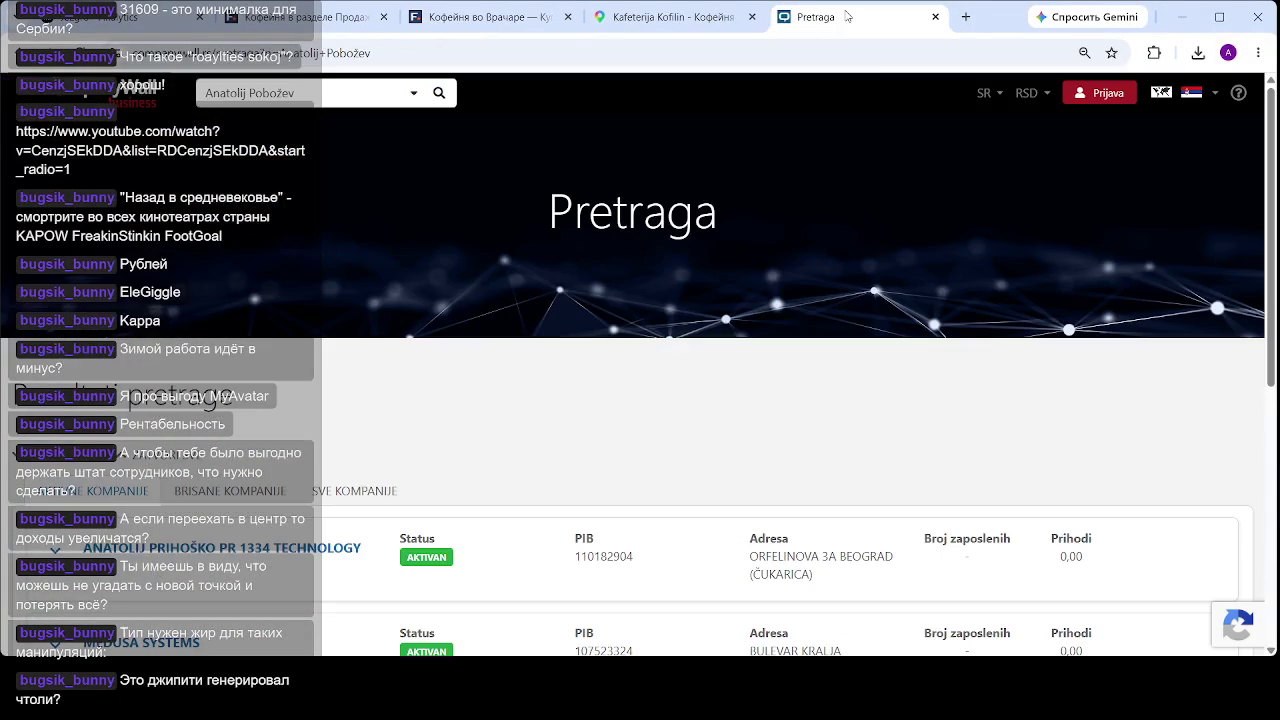
left_click(848, 17)
left_click(330, 17)
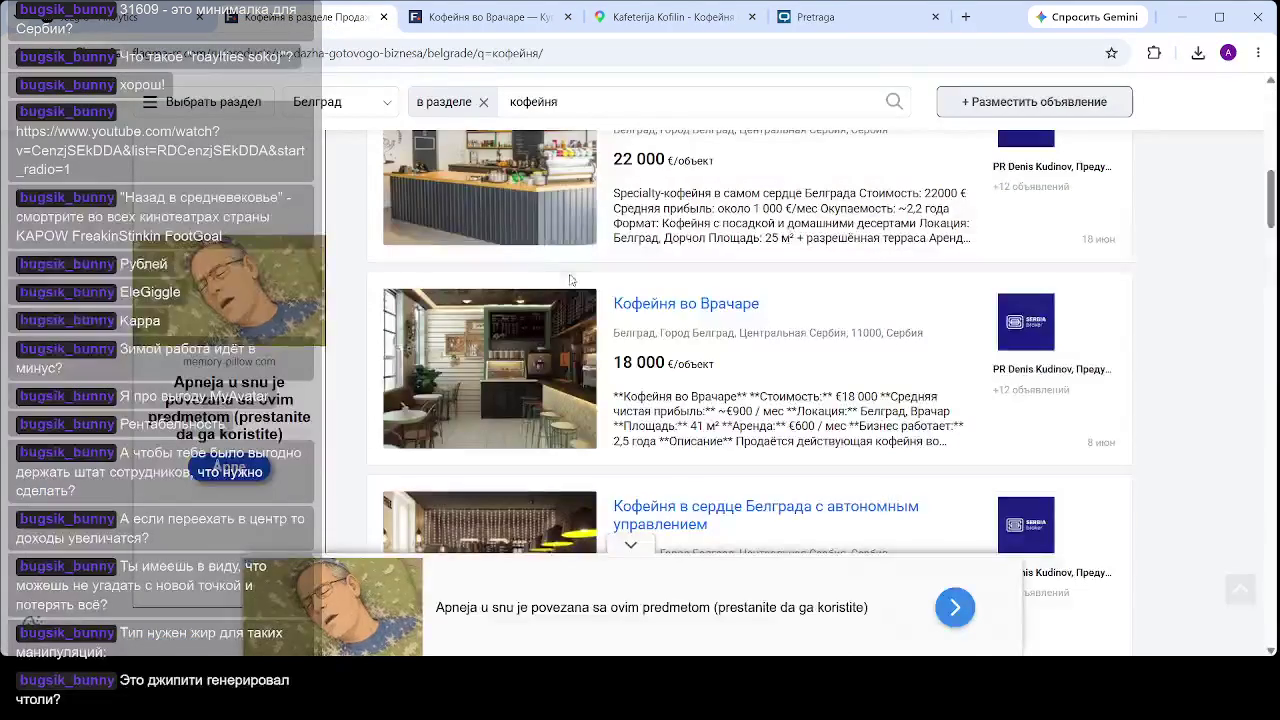
key("ctrl+Tab")
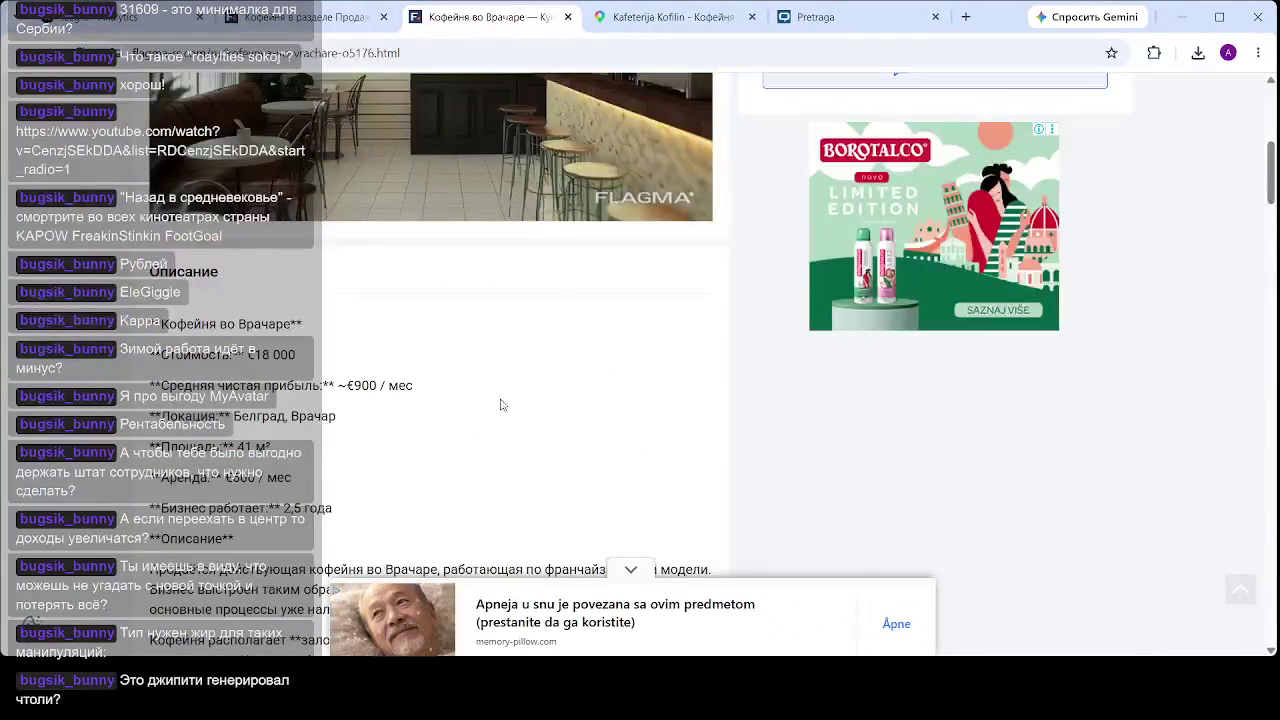
scroll(428, 484, "down", 3)
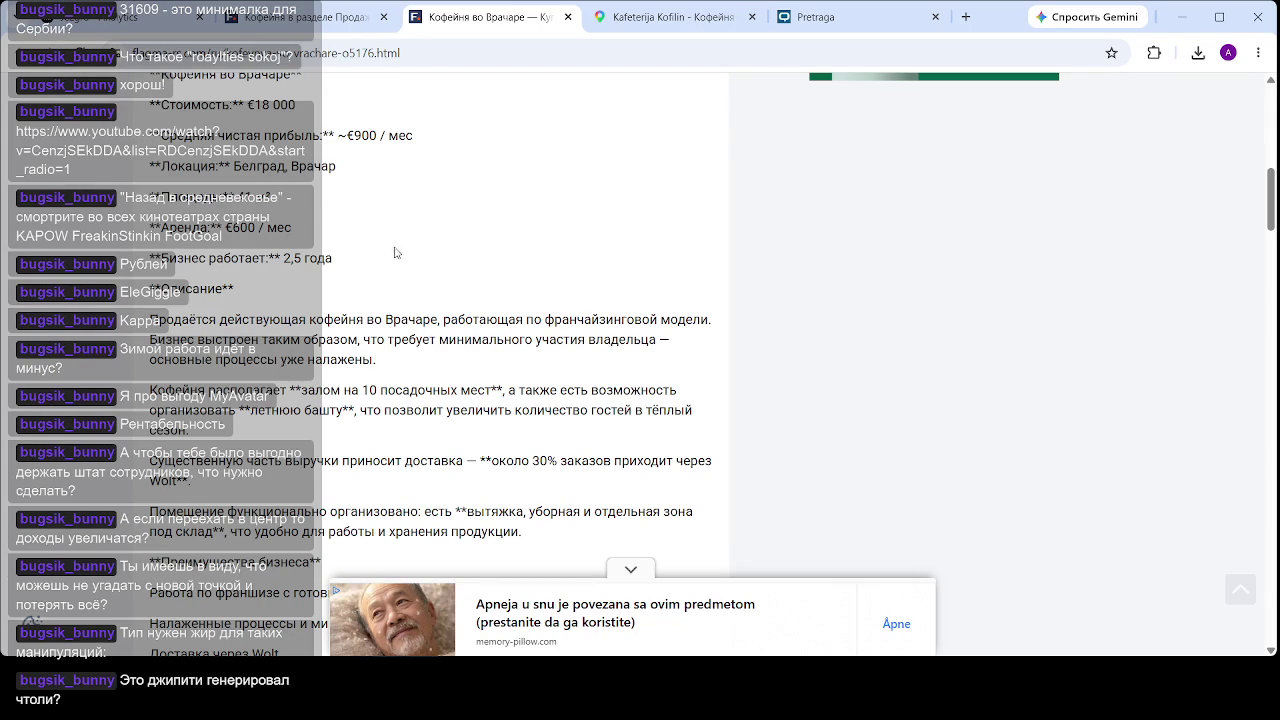
left_click(824, 26)
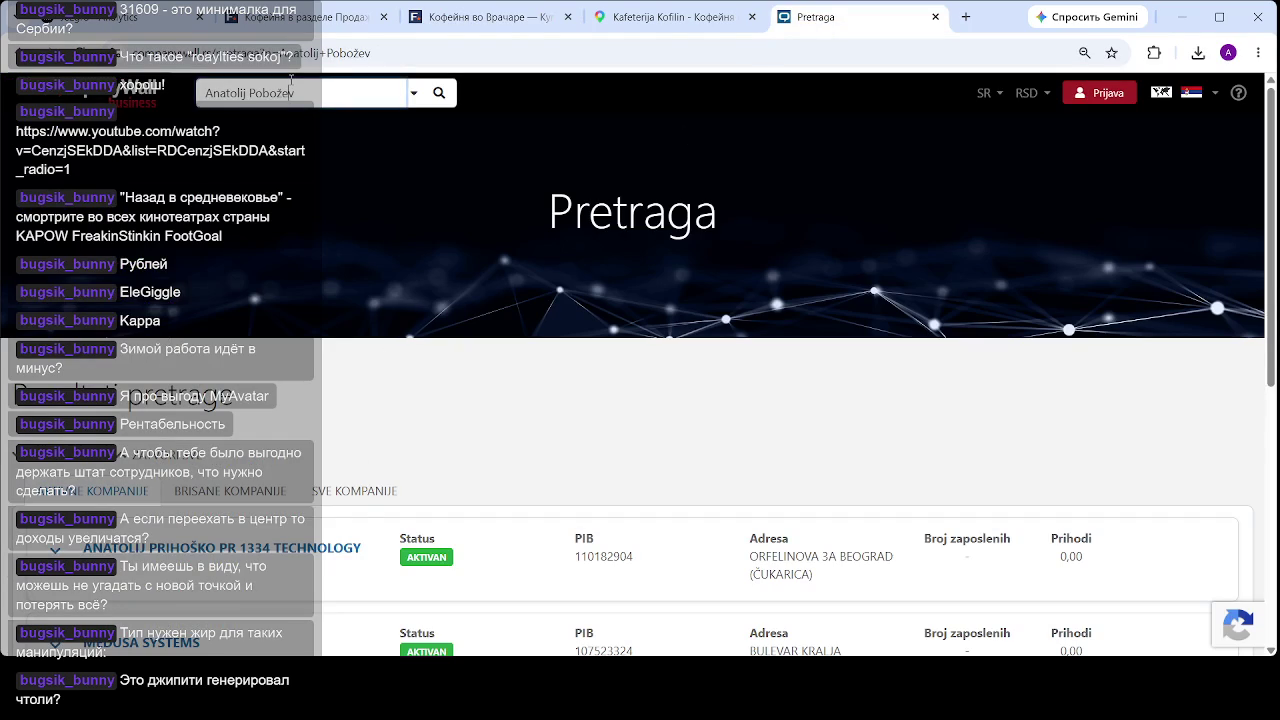
- Replace the owner's name with the company's PIB tax number in CompanyWall, then return to the listing
key("BackSpace")
key("BackSpace")
key("BackSpace")
type("114")
type("506")
type("159")
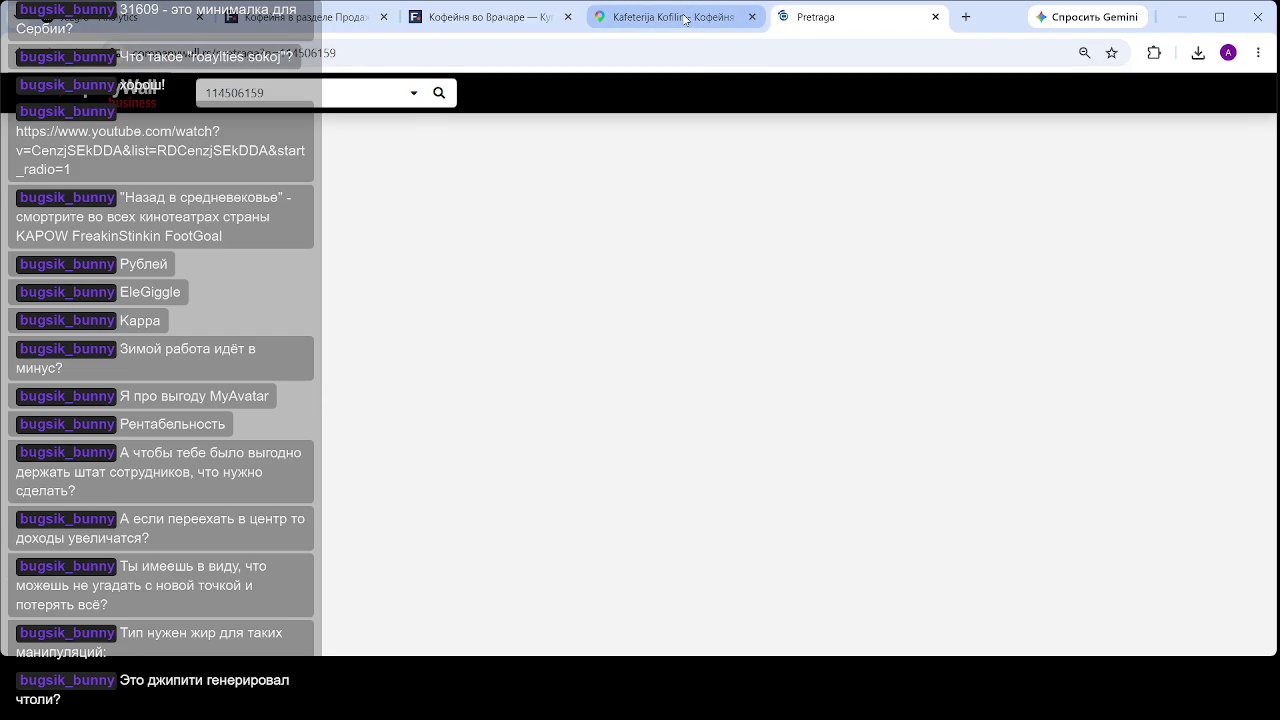
left_click(478, 20)
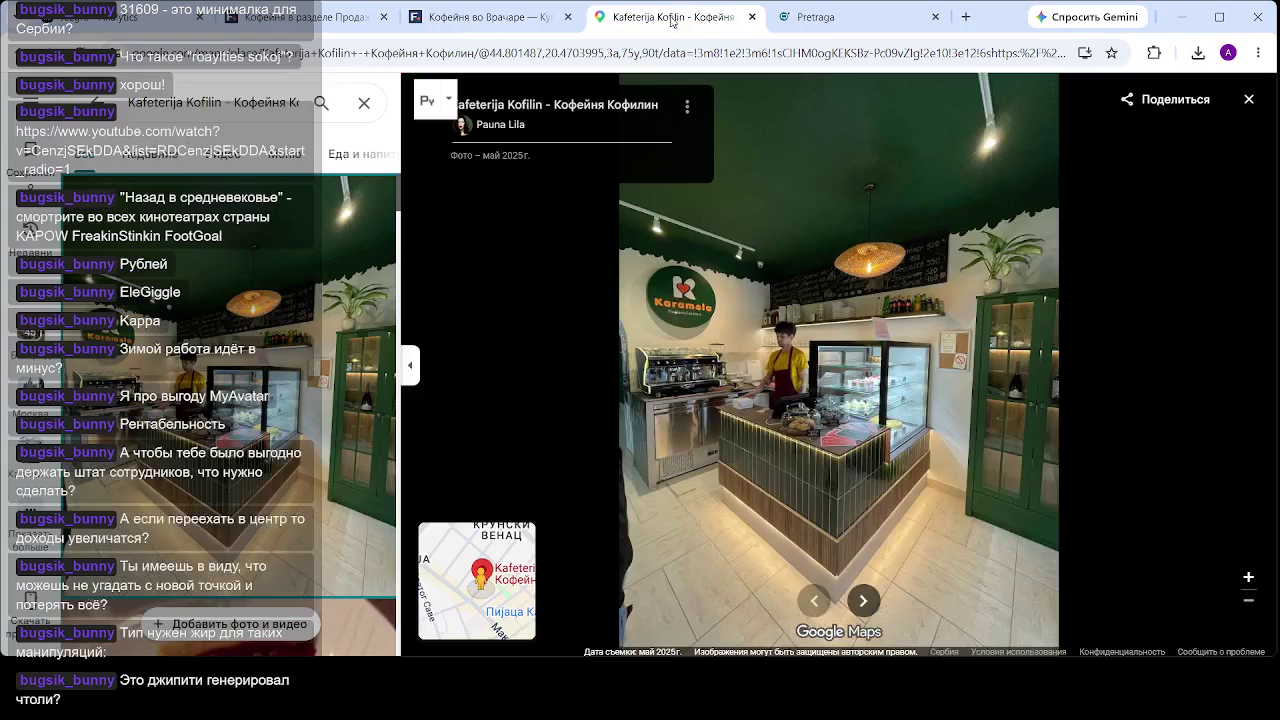
- Back on Google Maps, open Street View right beside the café at 37 Kneginje Zorke
left_click(670, 19)
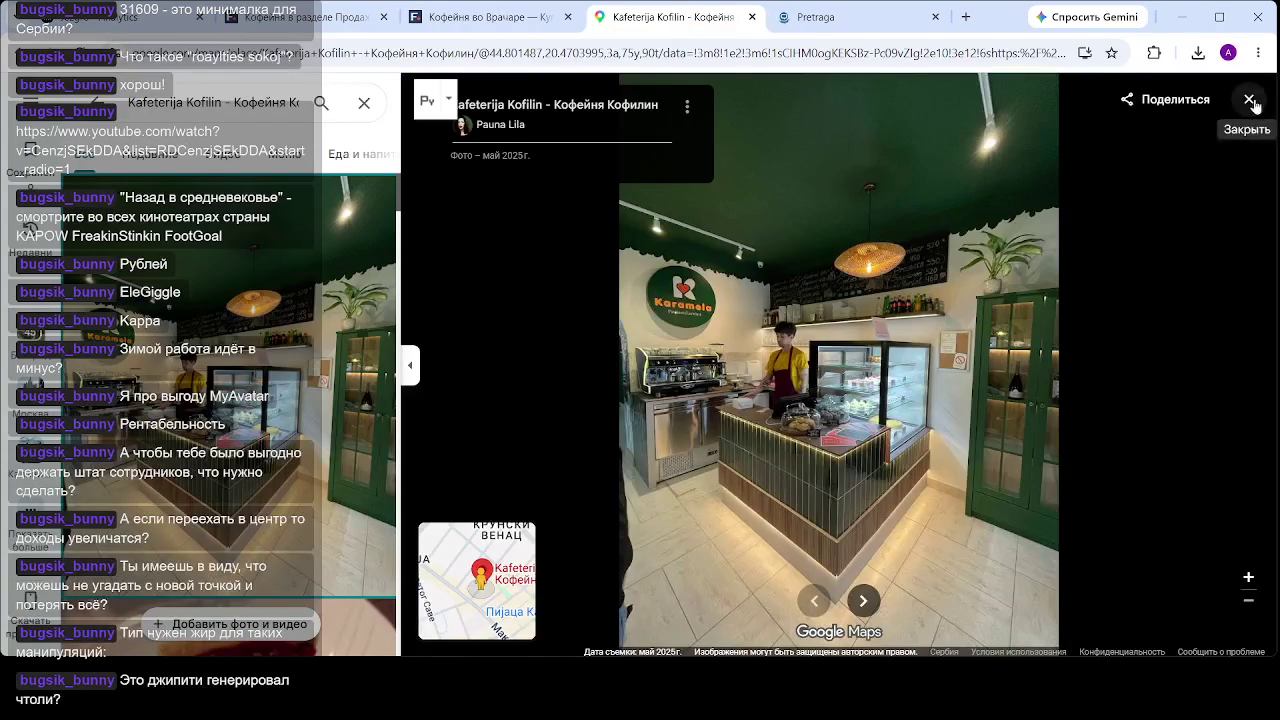
left_click(1249, 99)
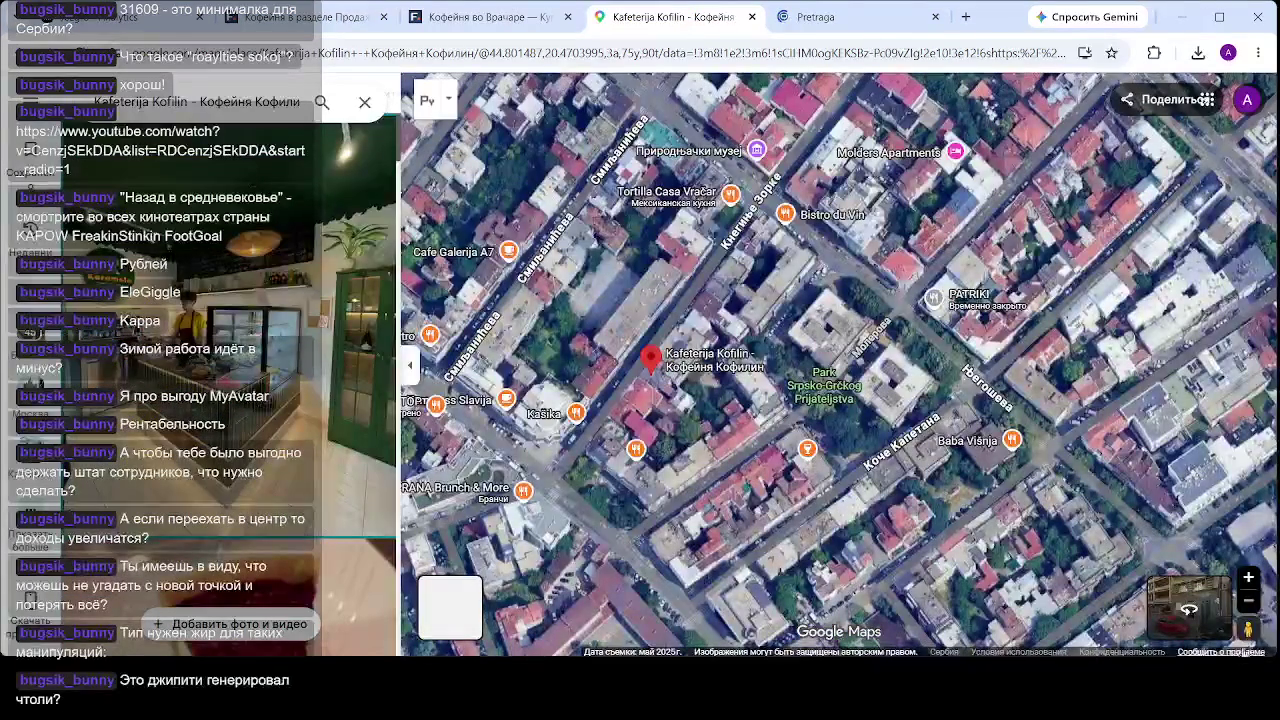
left_click(1248, 628)
left_click_drag(657, 335, 634, 328)
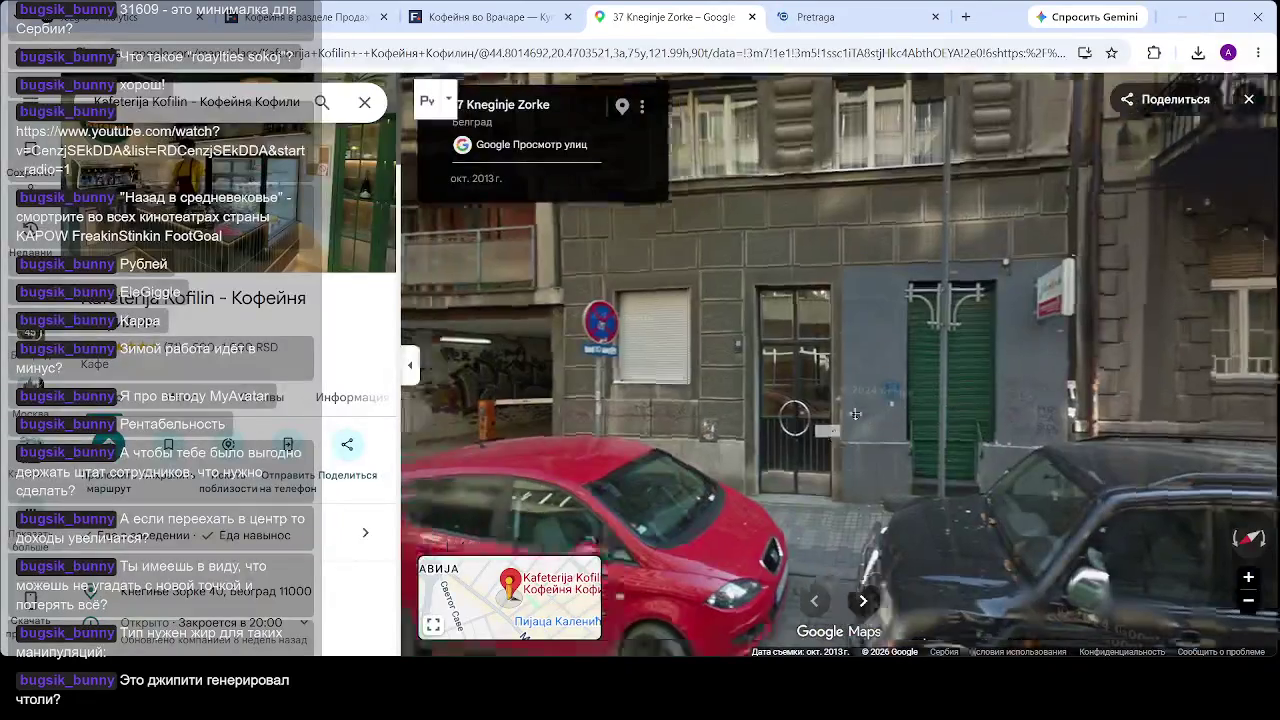
- Look around the opposite storefronts, street and building in Street View, then close it
left_click_drag(855, 414, 468, 313)
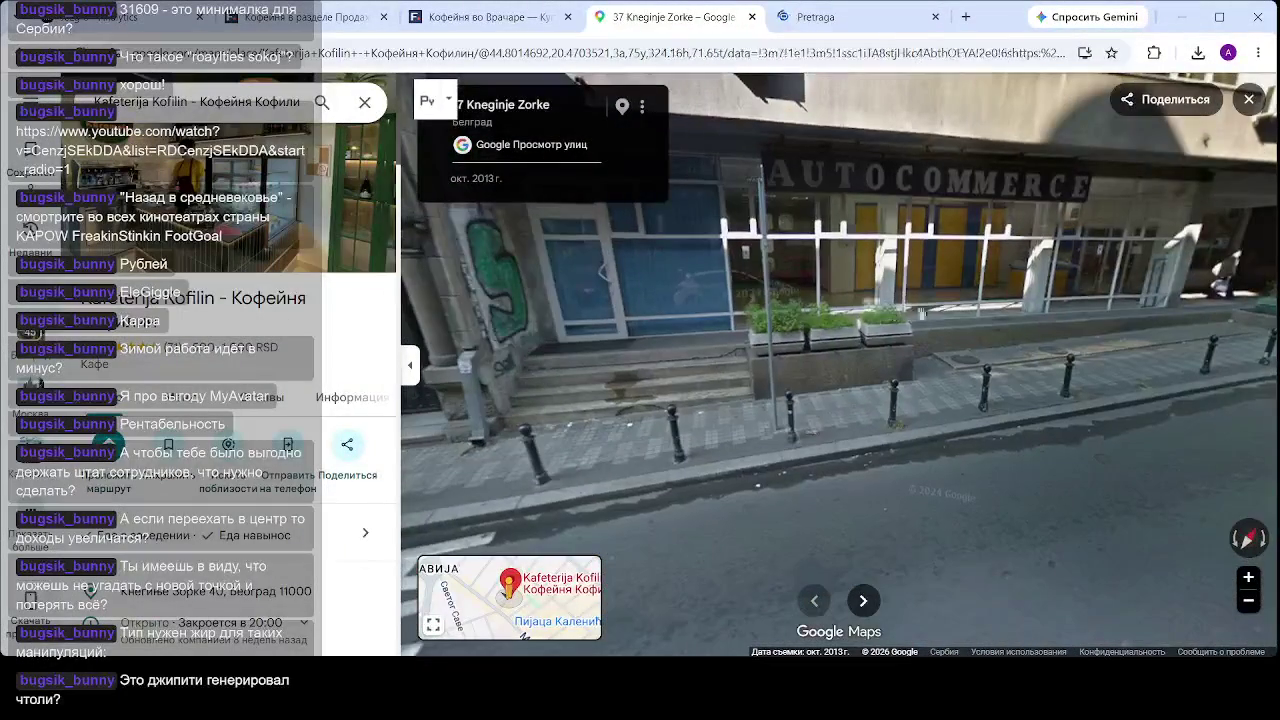
key("Left")
key("Left")
key("Left")
mouse_move(899, 295)
left_mouse_down()
mouse_move(657, 286)
mouse_move(825, 366)
left_mouse_up()
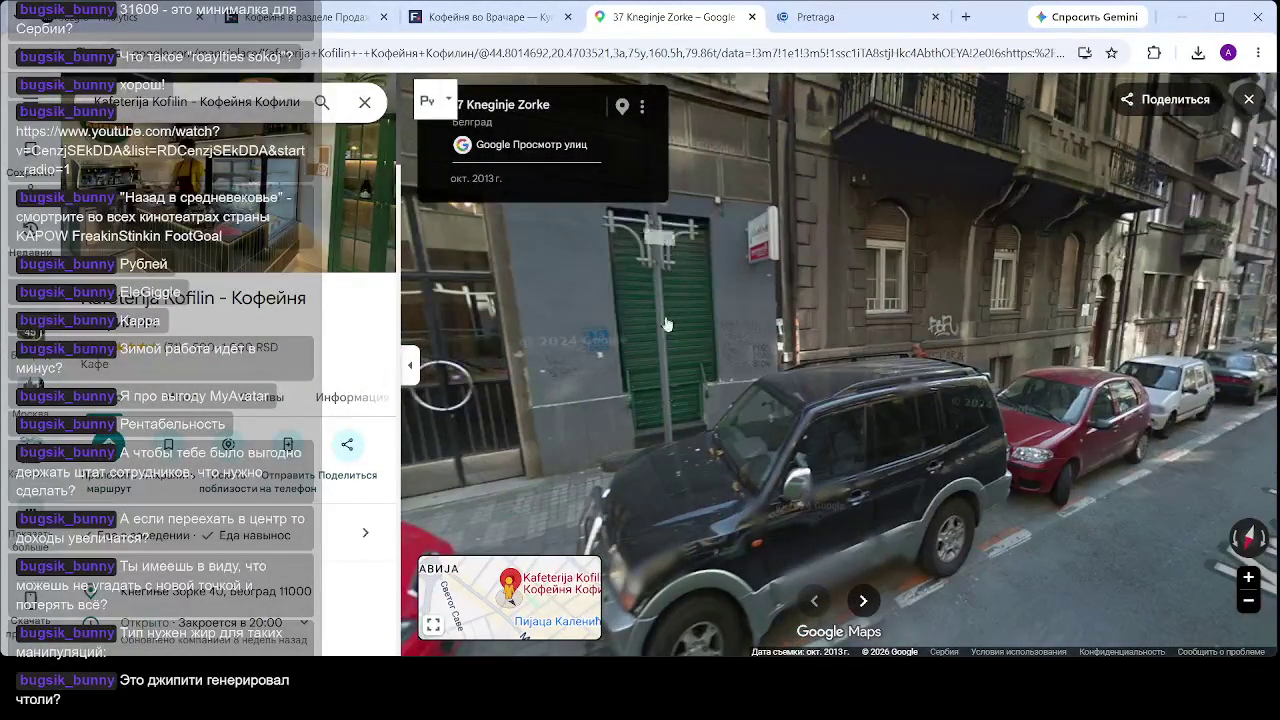
scroll(670, 408, "up", 3)
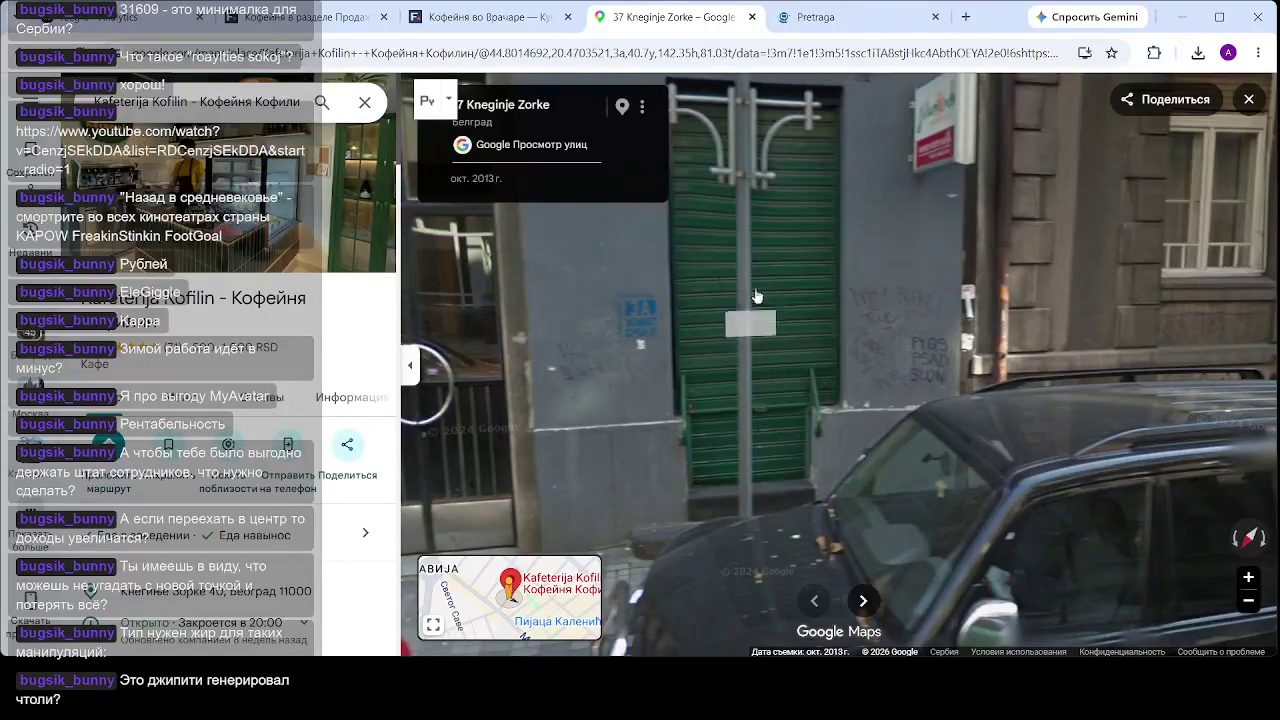
scroll(810, 397, "down", 2)
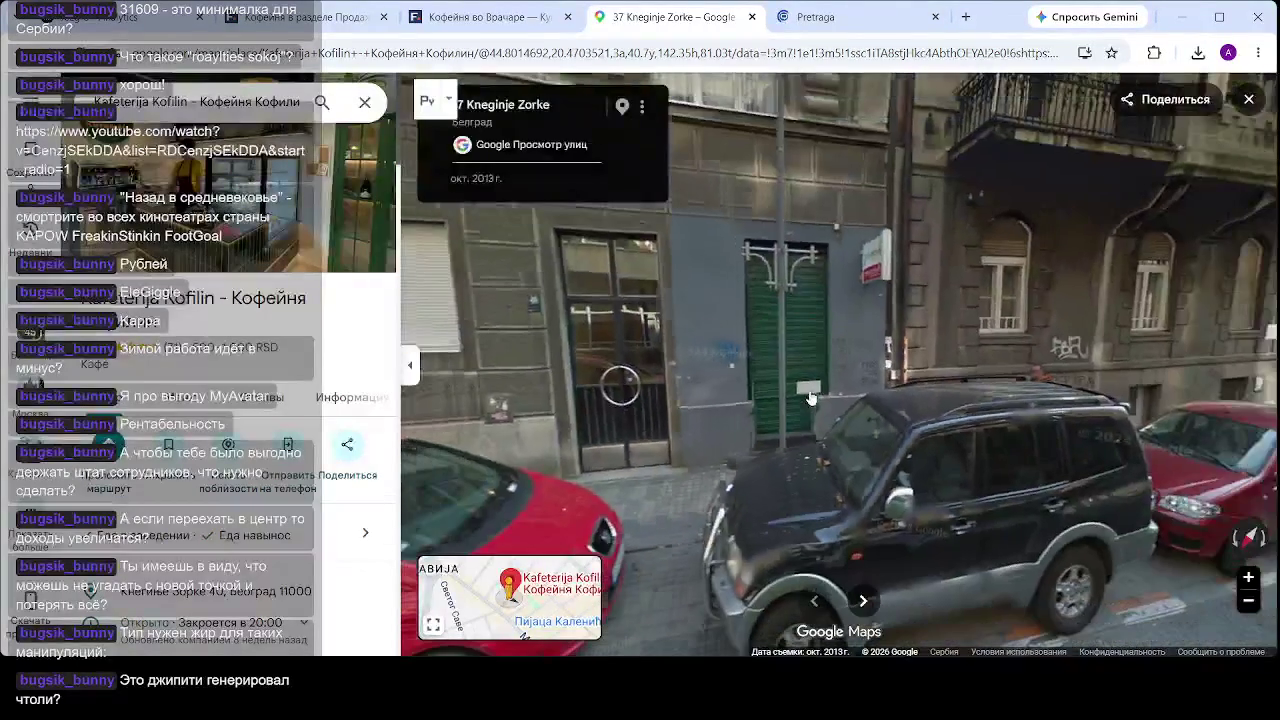
left_click_drag(917, 432, 865, 452)
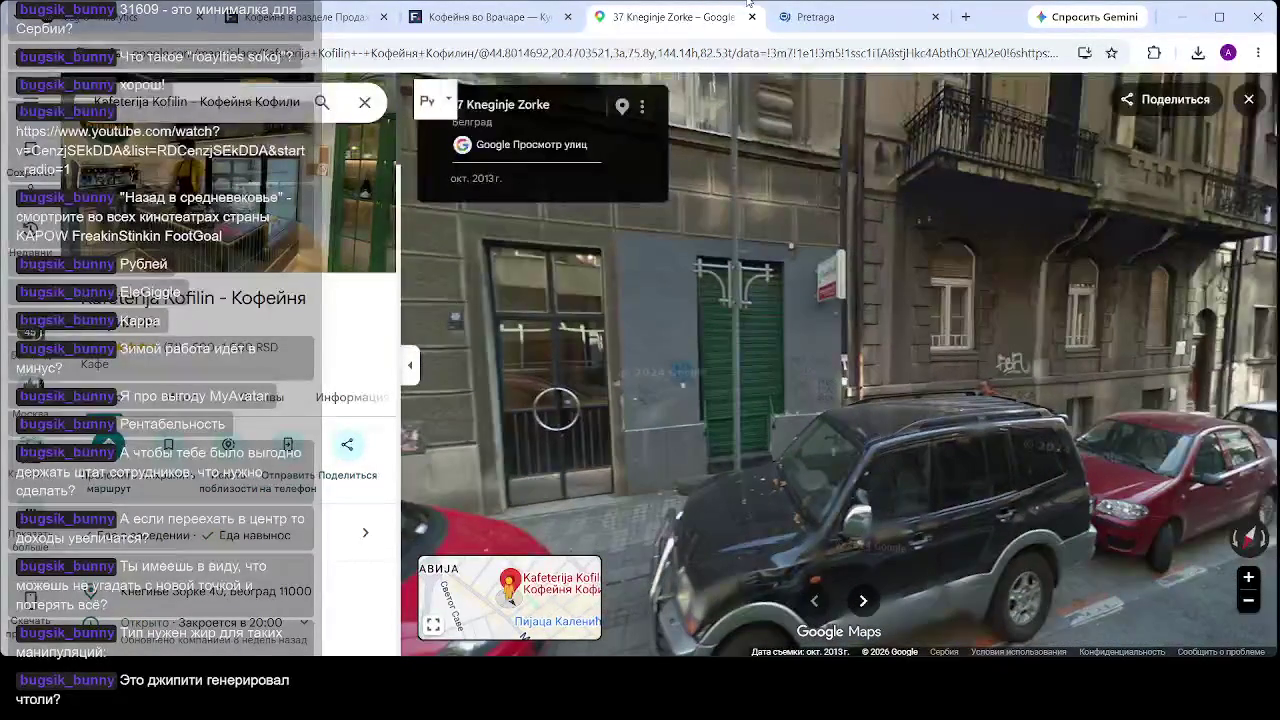
left_click(1249, 99)
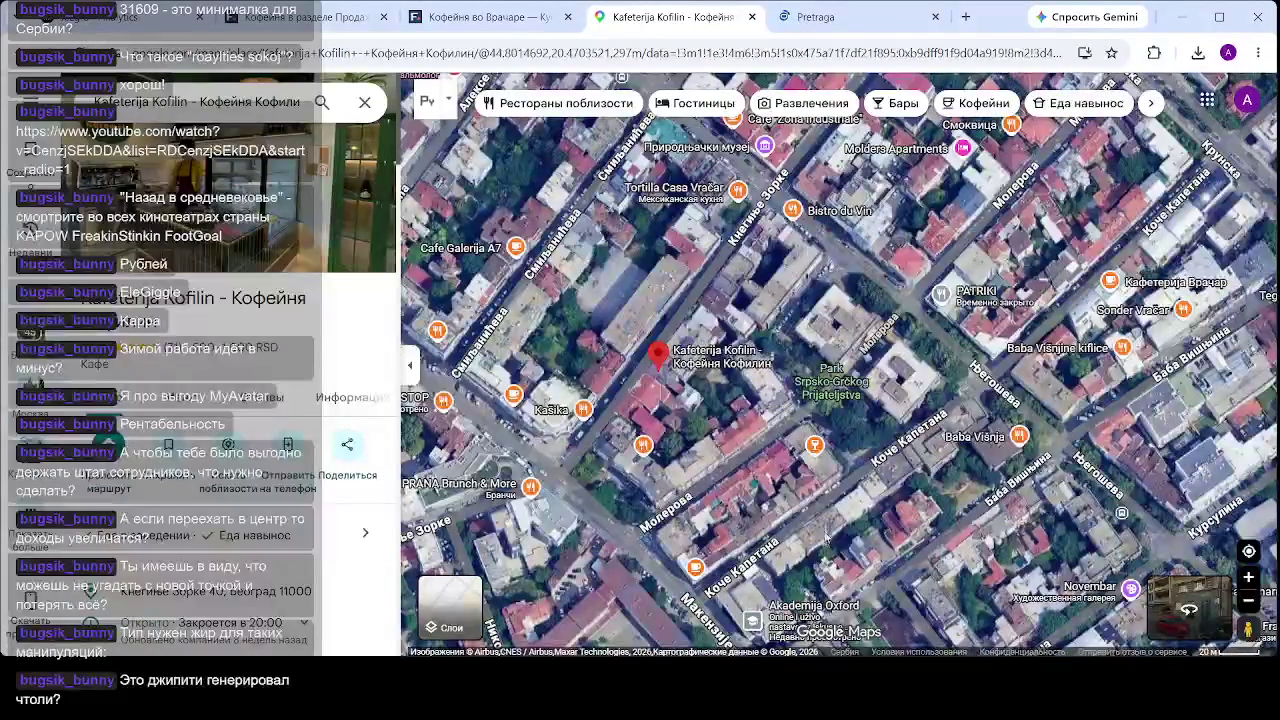
- Pan the satellite map east to Цара Николаја II and open the Kofilin Кофилин place details
scroll(840, 360, "up", 3)
left_click_drag(679, 530, 644, 183)
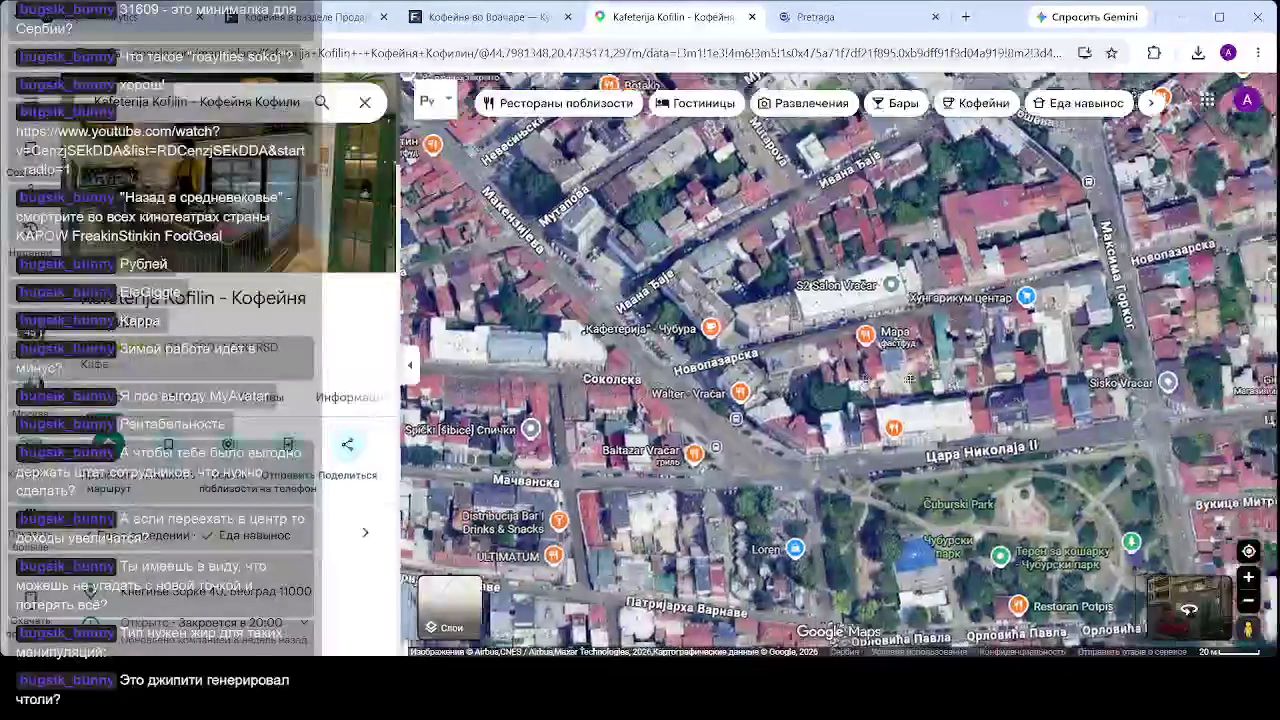
left_click_drag(1009, 485, 714, 431)
left_click_drag(1010, 440, 715, 432)
left_click_drag(1040, 360, 732, 368)
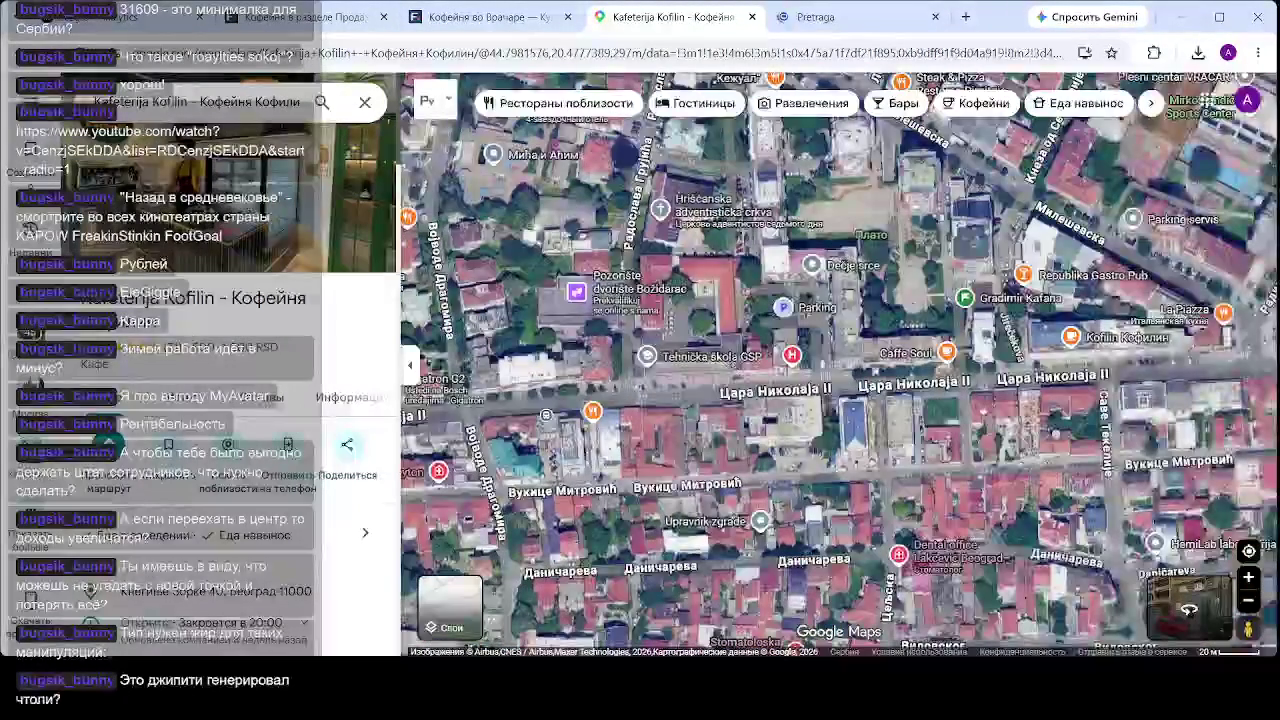
left_click(1068, 340)
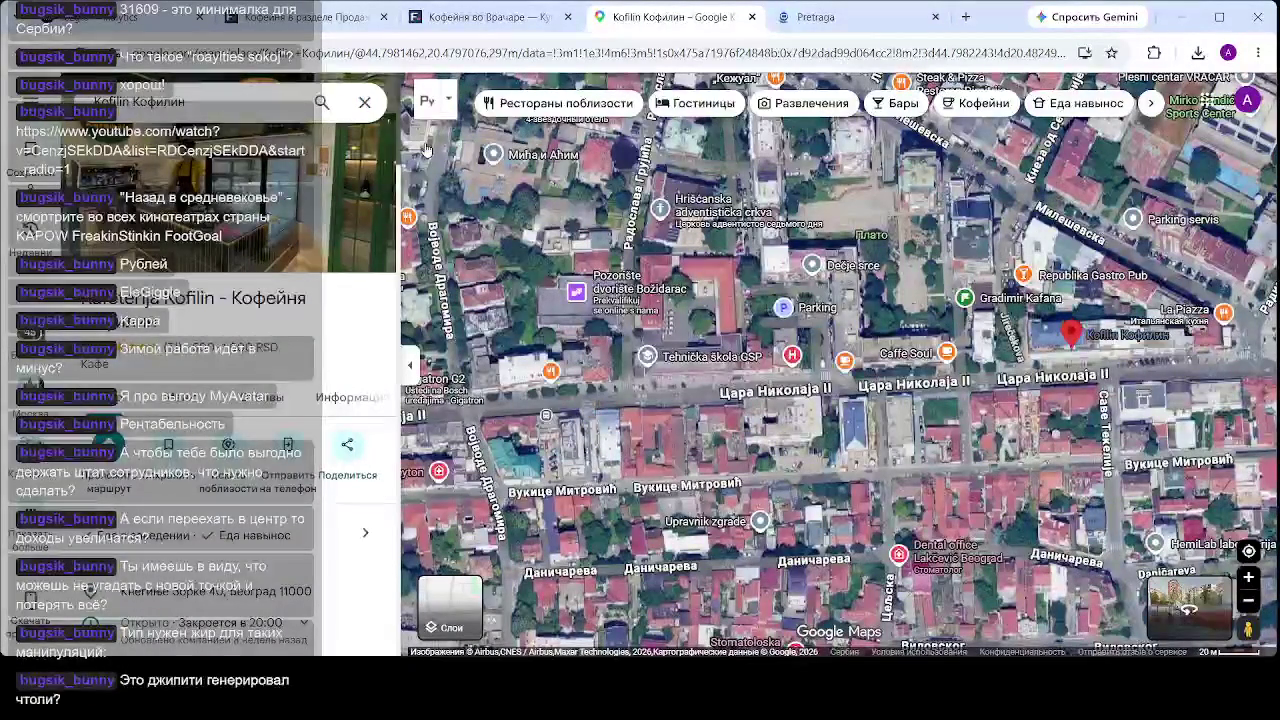
- Open Kofilin's photo gallery and view two interior café photos
left_click(240, 186)
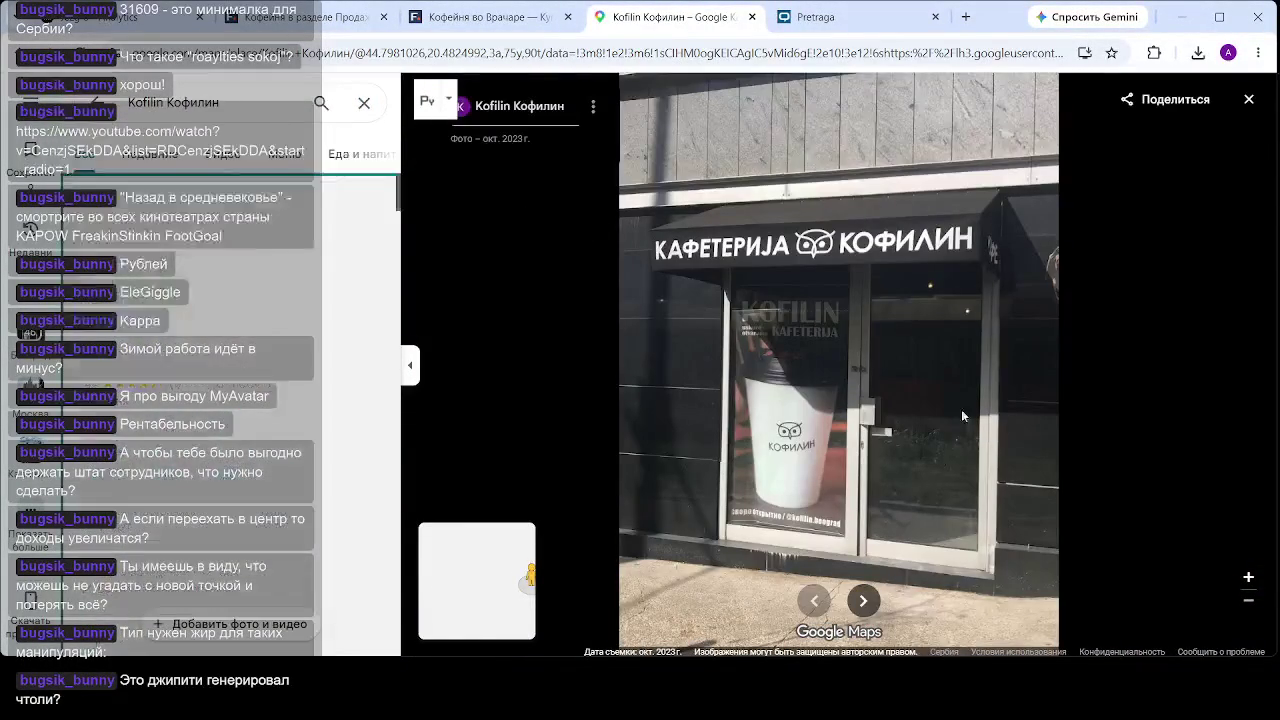
left_click(292, 404)
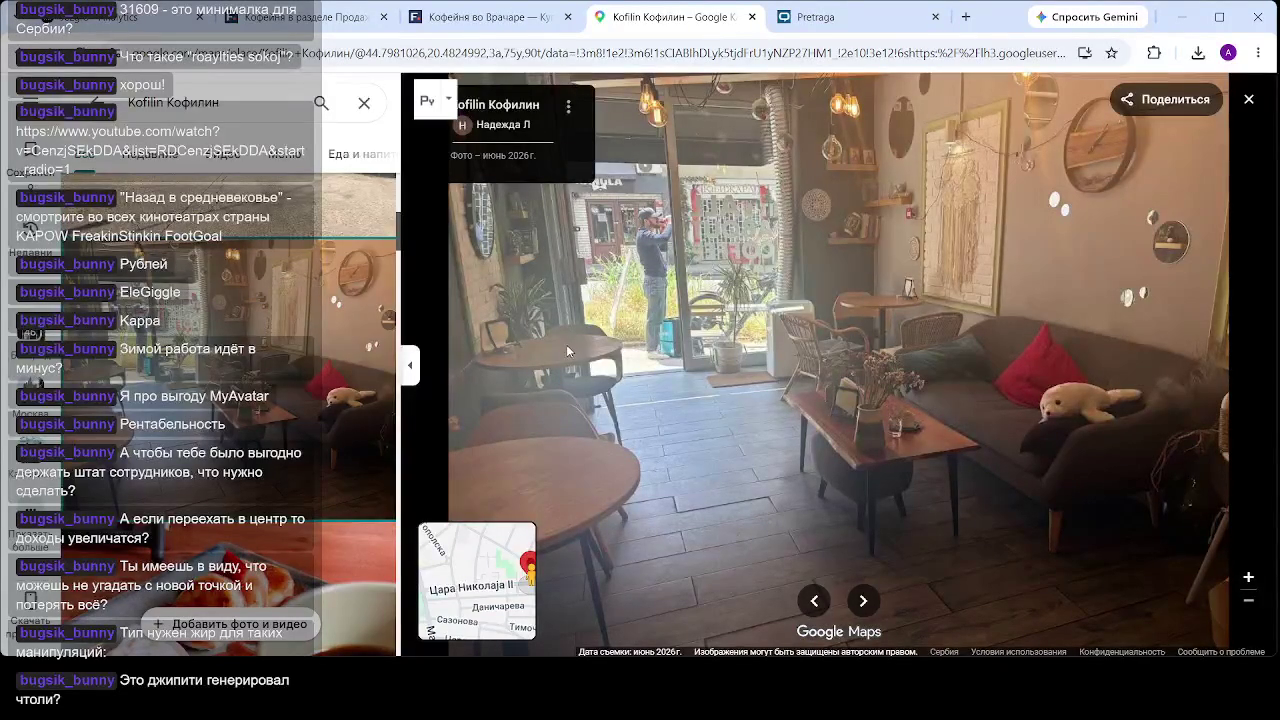
scroll(609, 244, "up", 5)
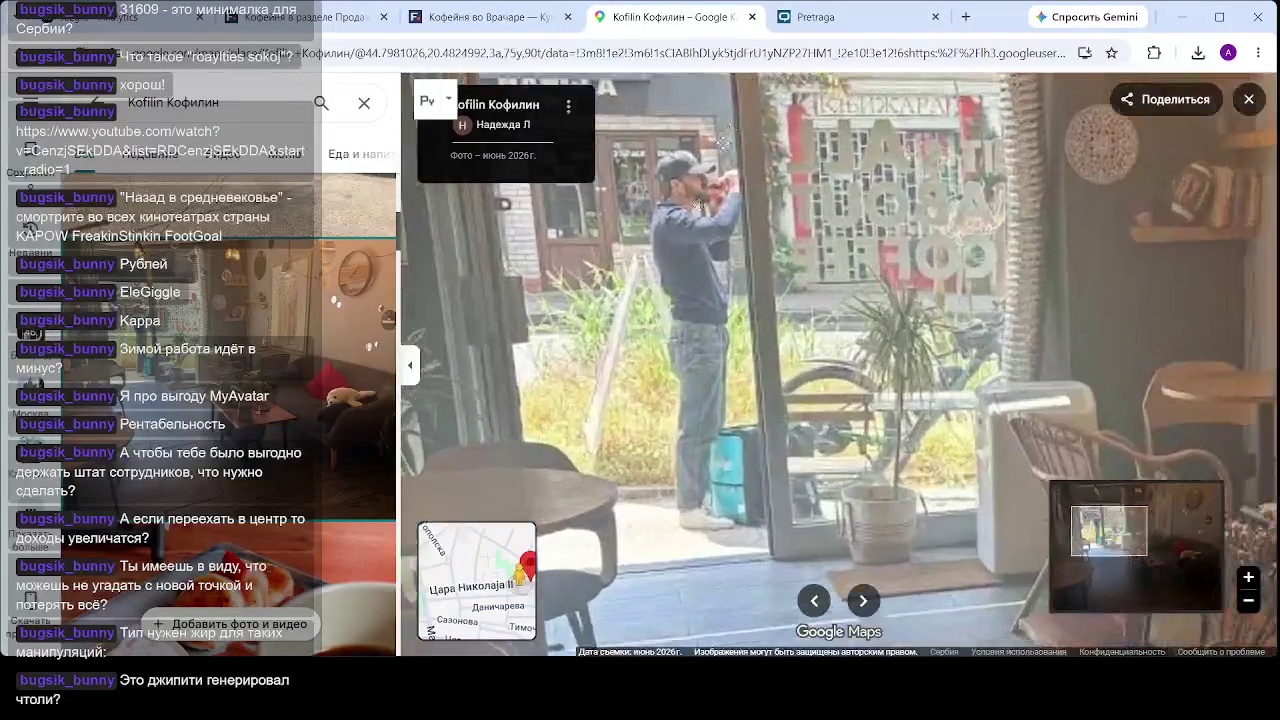
scroll(736, 213, "up", 3)
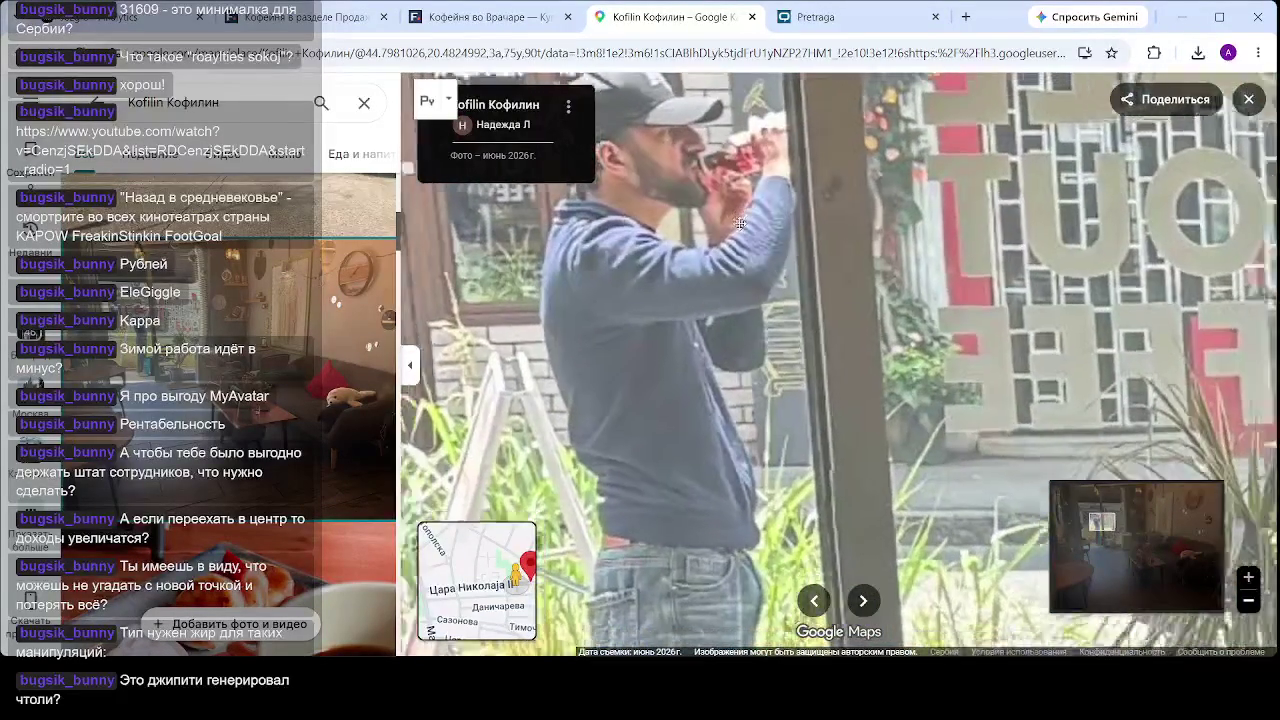
scroll(739, 228, "down", 6)
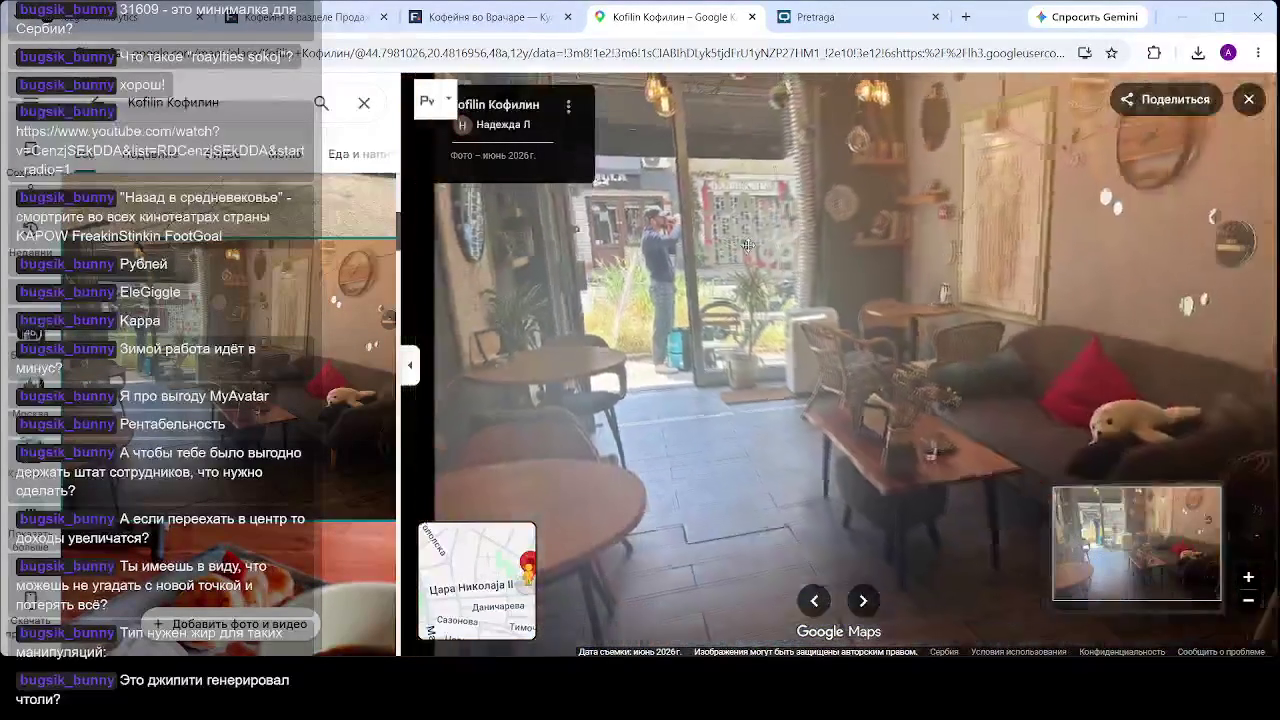
scroll(314, 363, "down", 5)
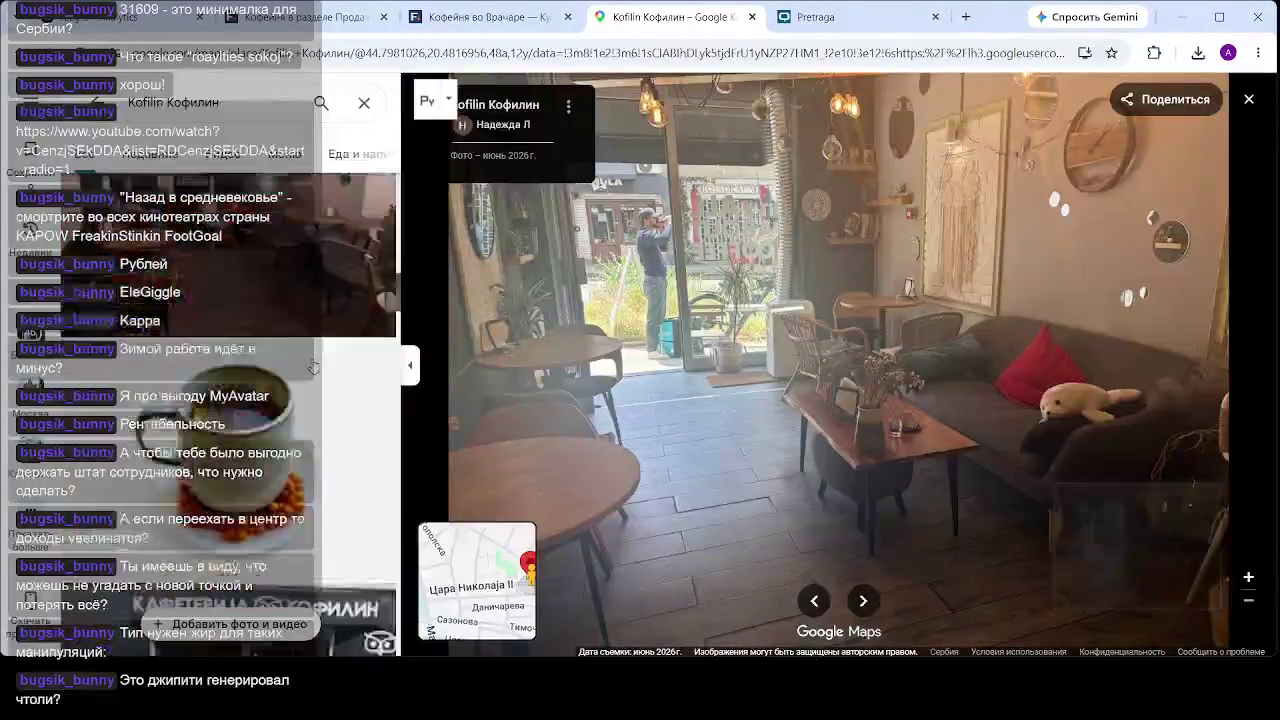
left_click(314, 363)
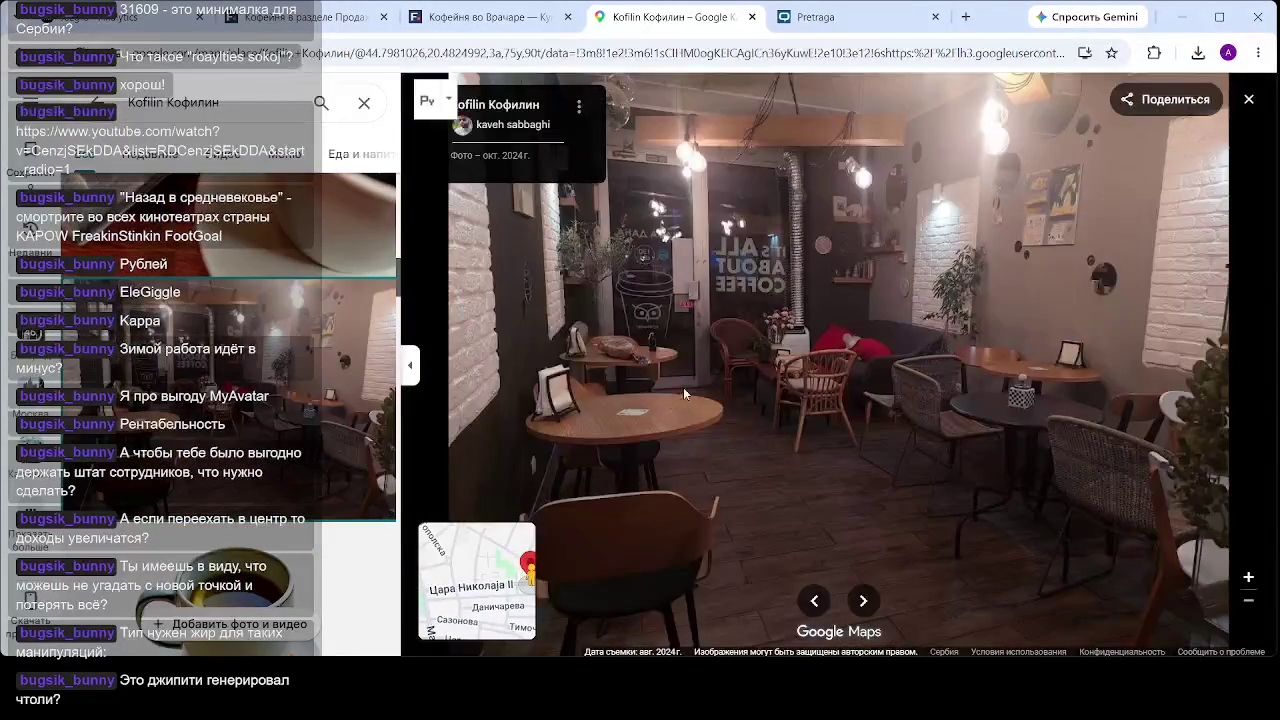
scroll(249, 310, "down", 5)
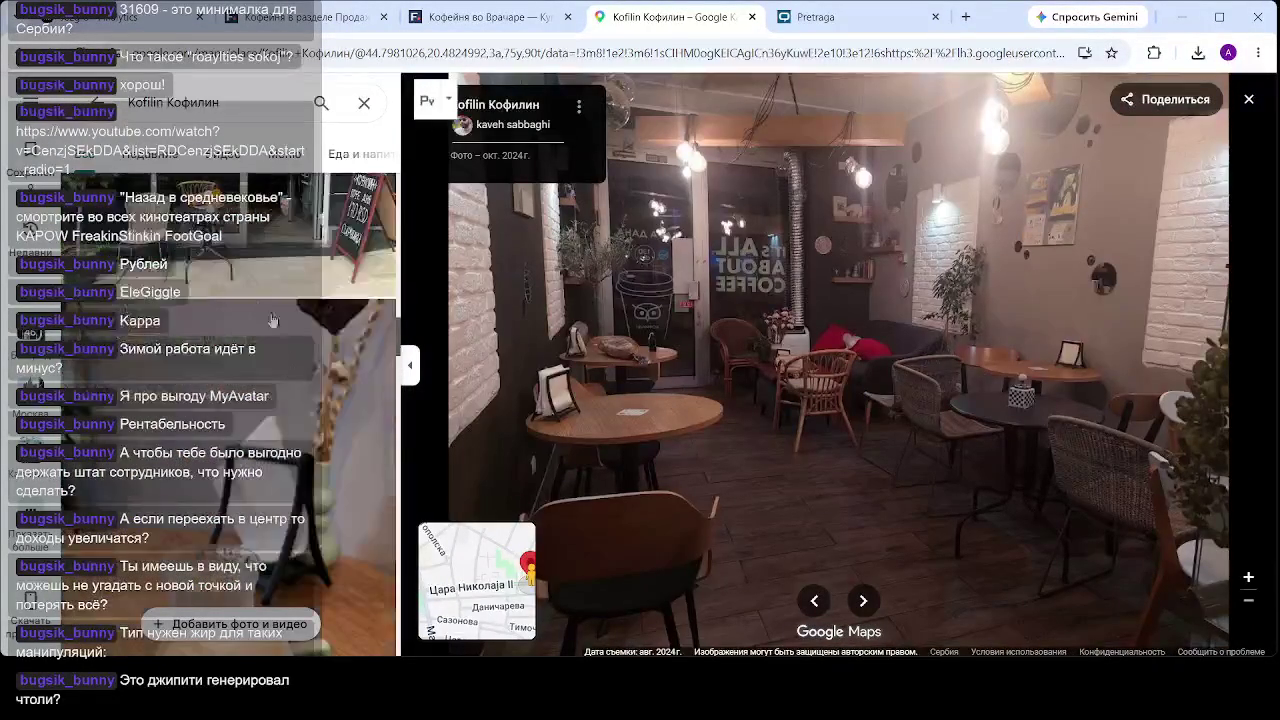
- View the Kofilin storefront photos, ending on the IT'S ALL ABOUT COFFEE window shot
left_click(249, 310)
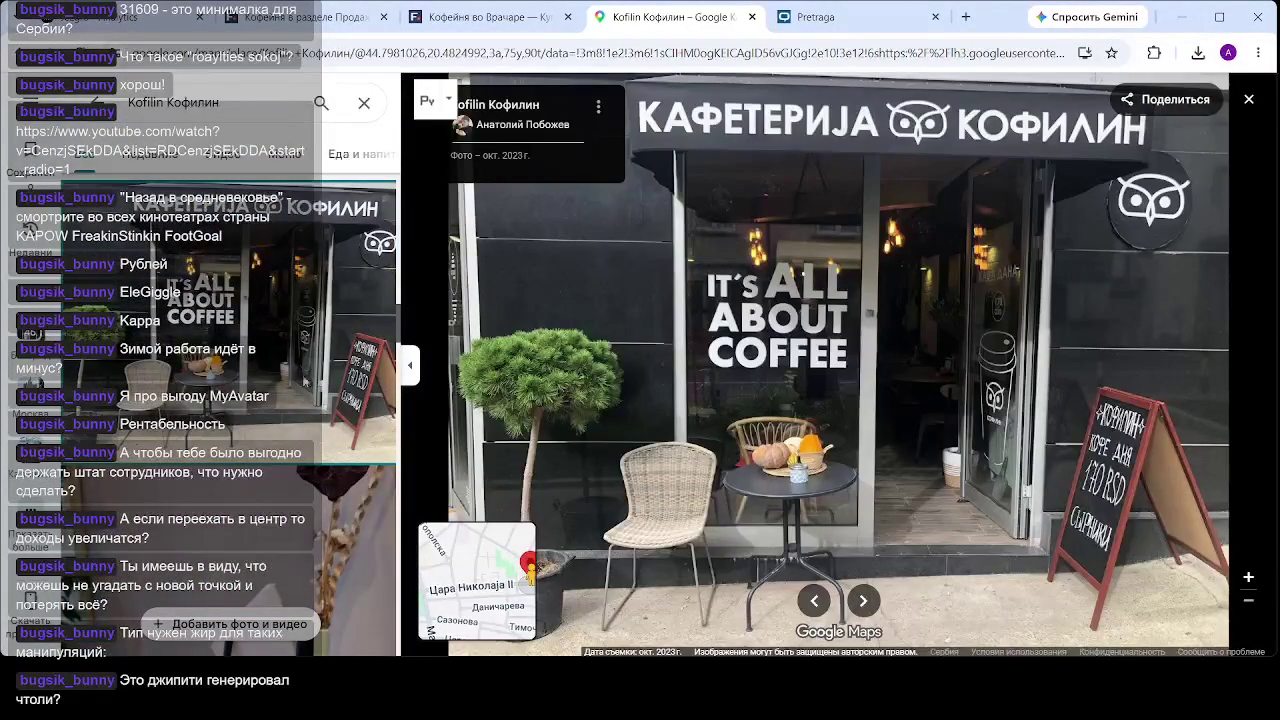
scroll(258, 332, "down", 5)
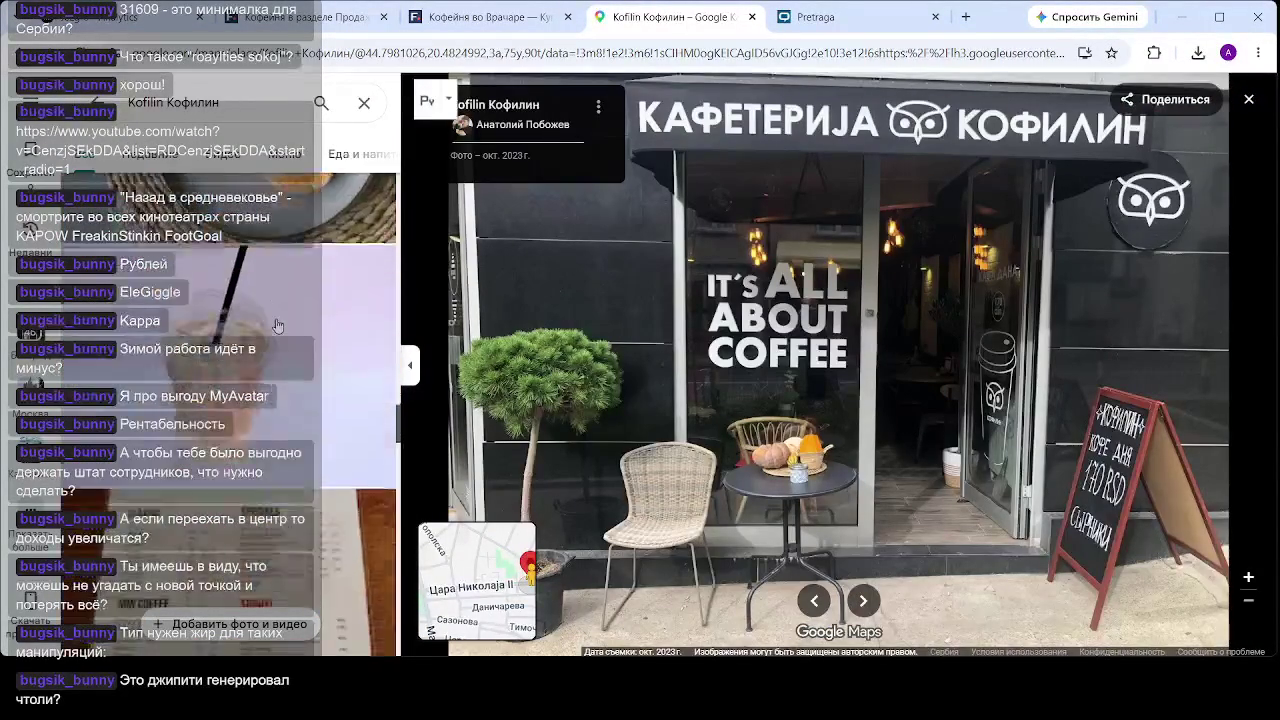
scroll(281, 309, "down", 5)
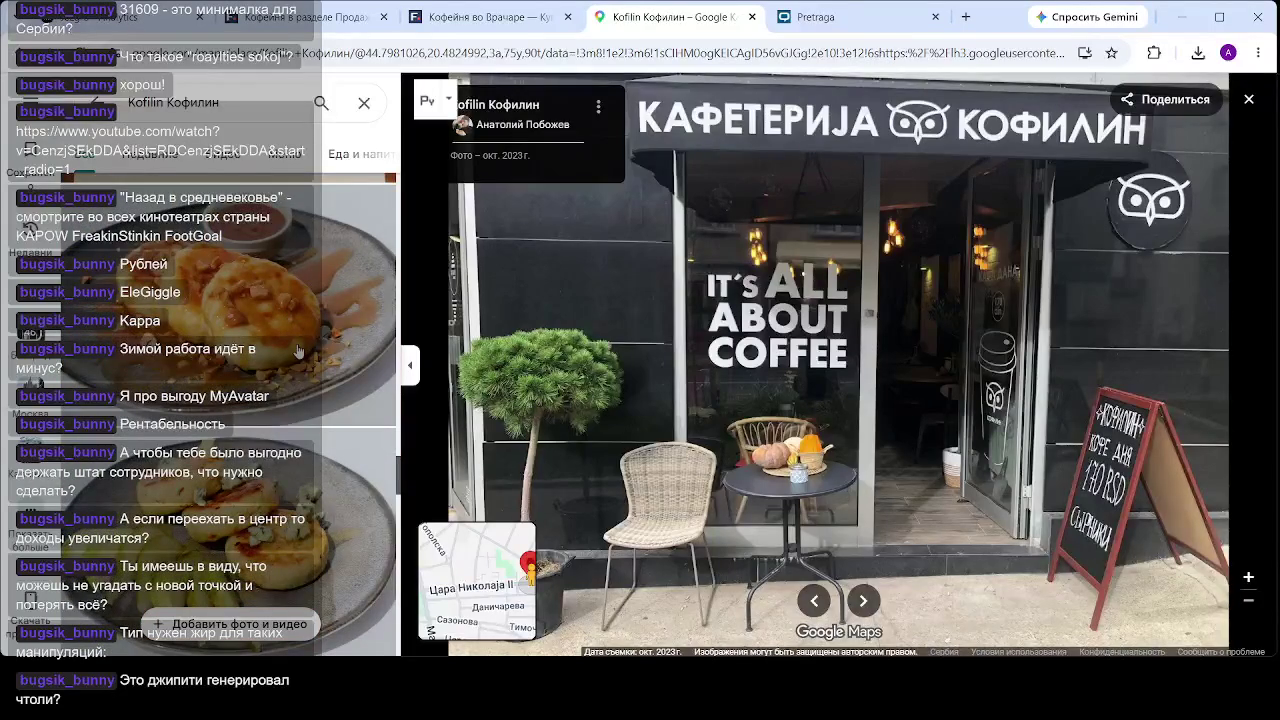
scroll(299, 348, "down", 10)
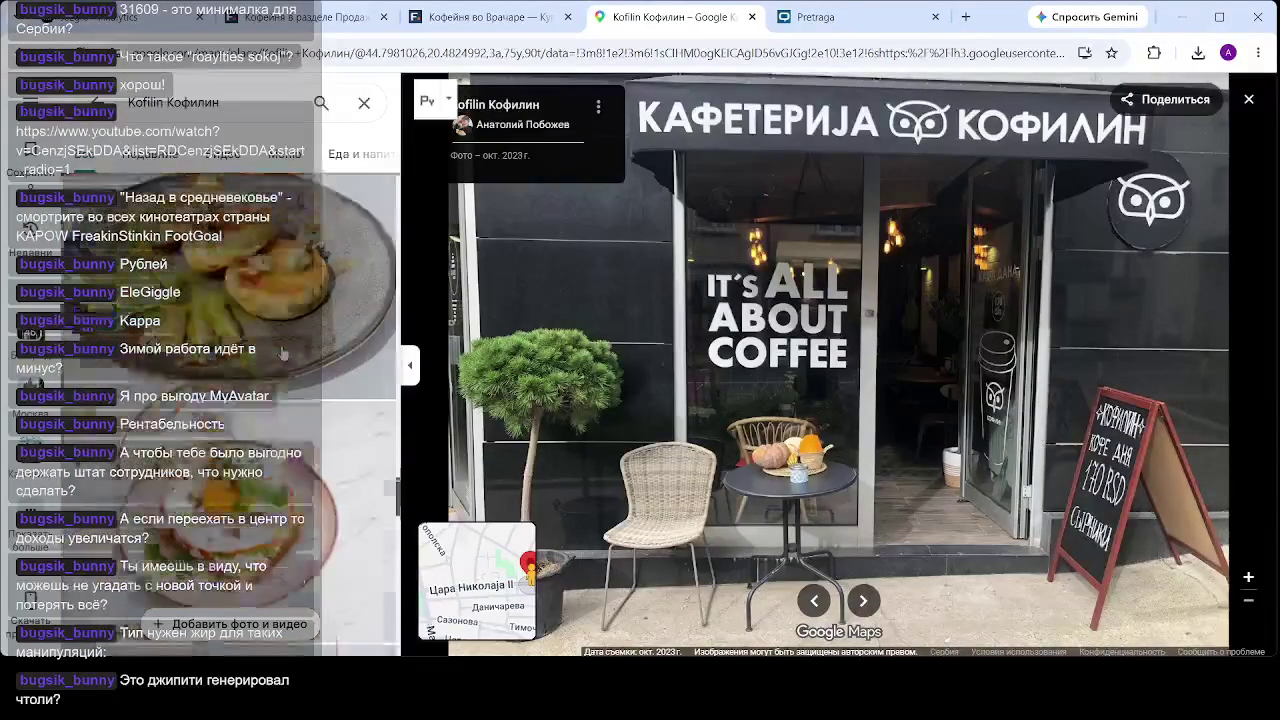
left_click(282, 360)
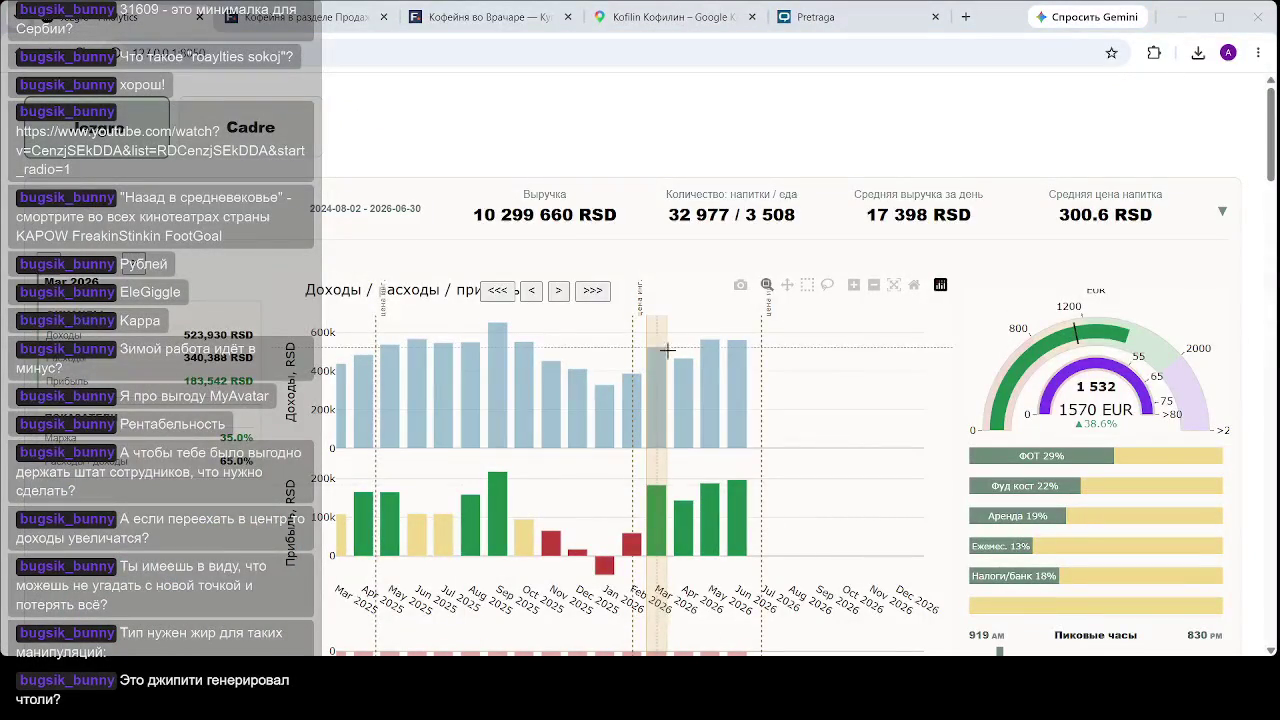
- Select the May 2026 column, then the May 2025 column, to show that month's figures
left_click(710, 480)
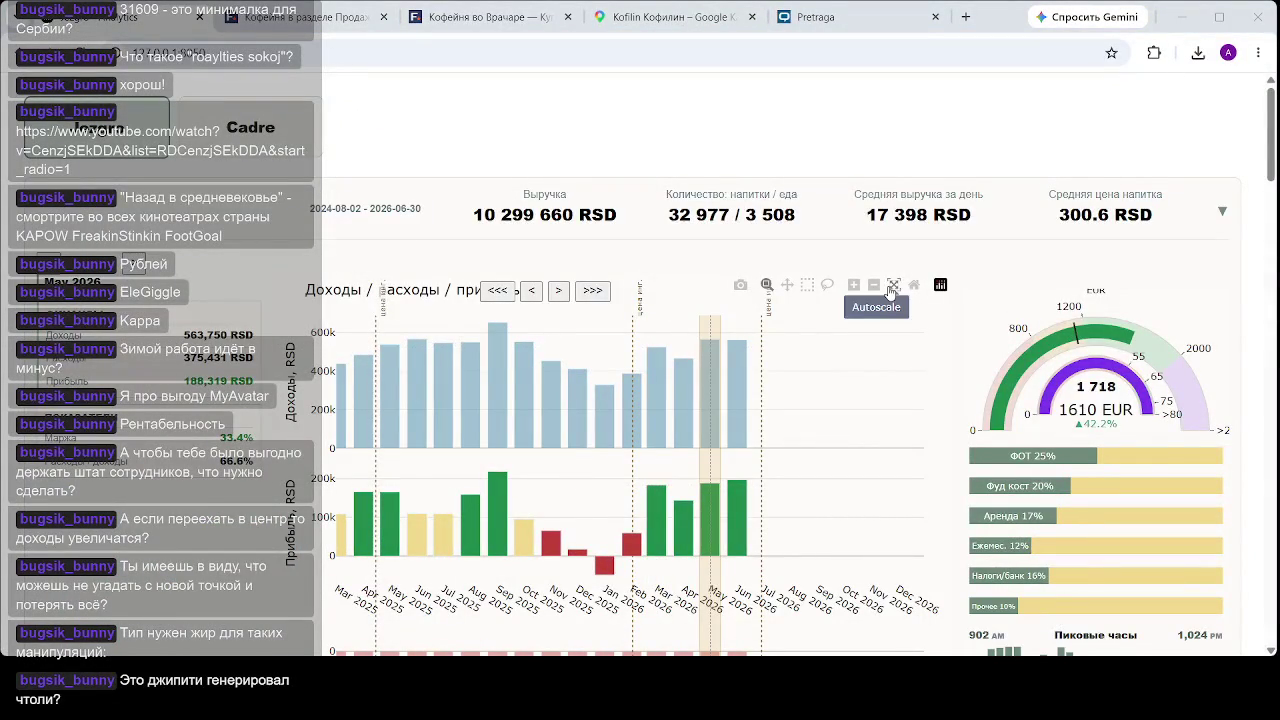
left_click(389, 480)
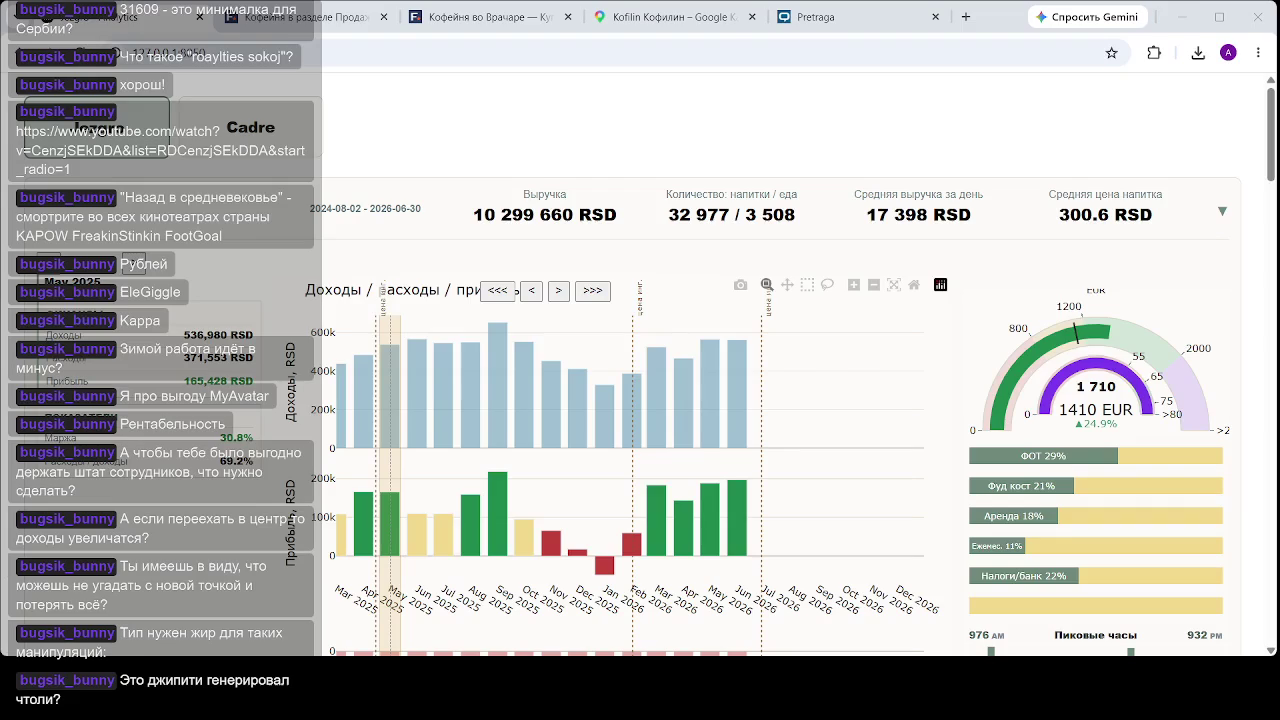
- Show May 2026's figures and cost breakdown in the sales analytics dashboard
left_click(712, 440)
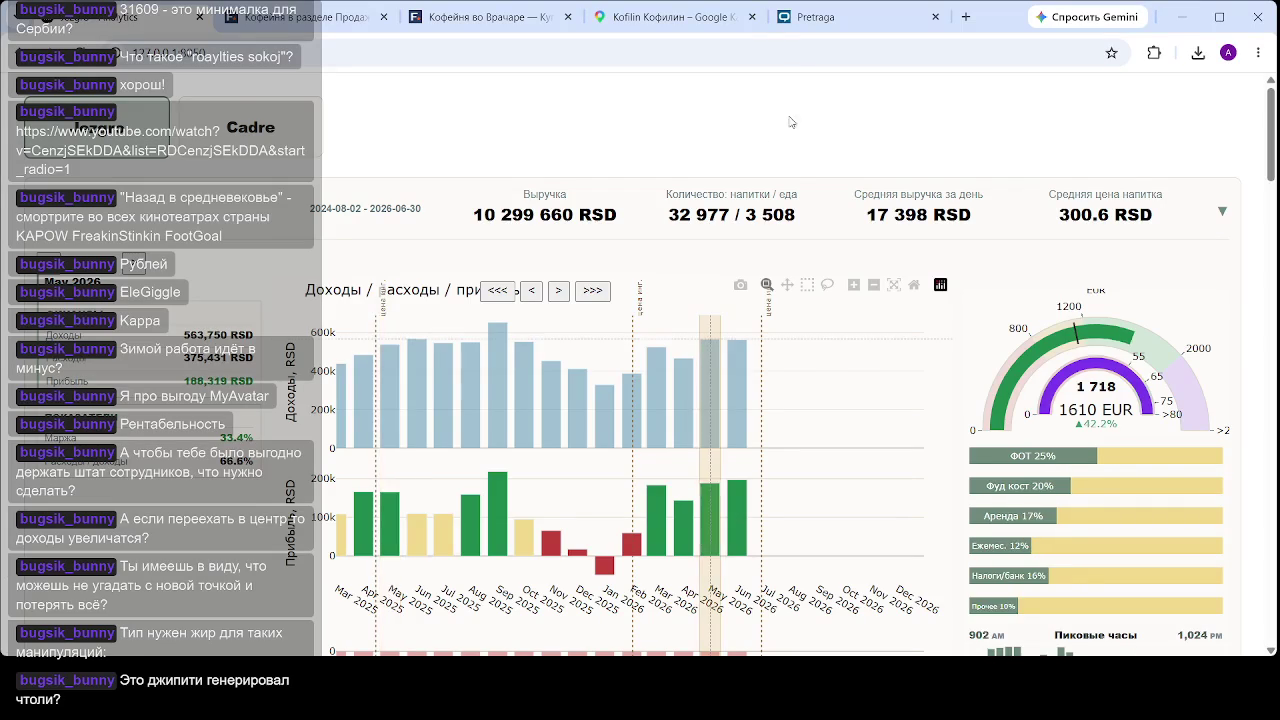
left_click(833, 16)
left_click(675, 17)
left_click(815, 17)
scroll(741, 300, "down", 4)
scroll(600, 330, "up", 2)
- Open the company's CompanyWall profile and scroll through its 2023–2025 finances table
left_click(592, 325)
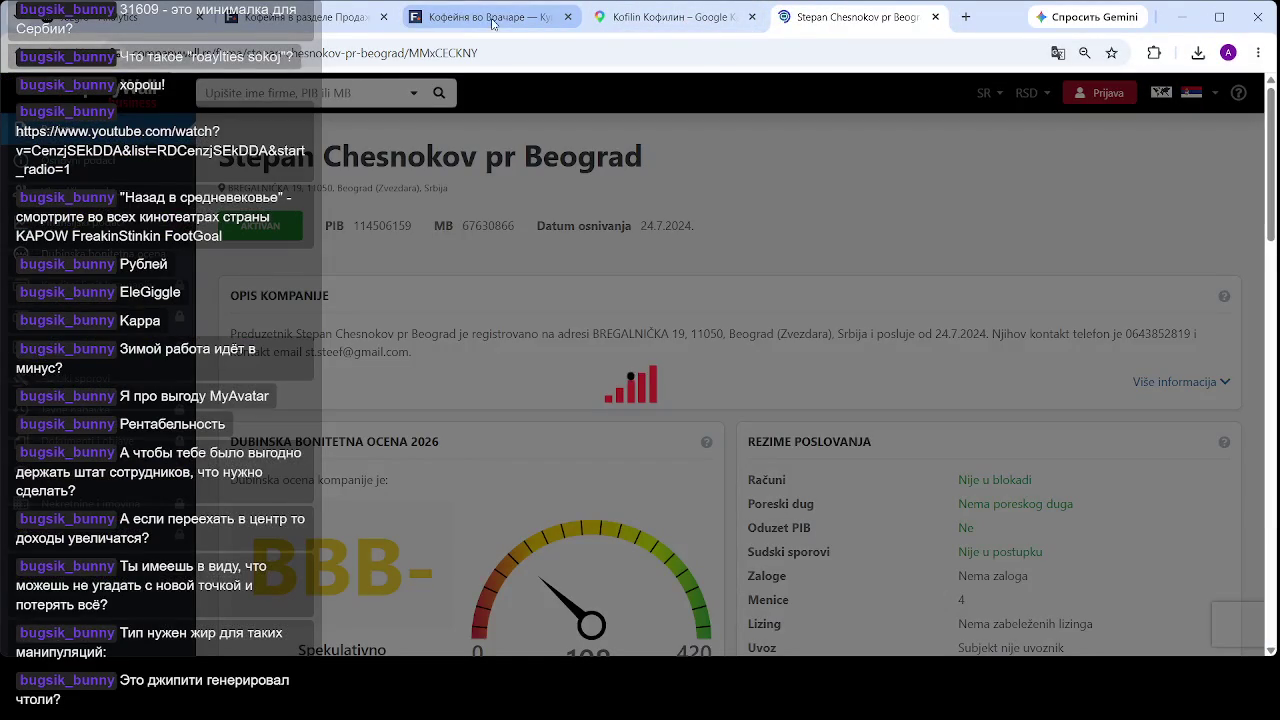
scroll(808, 207, "down", 4)
scroll(808, 207, "down", 6)
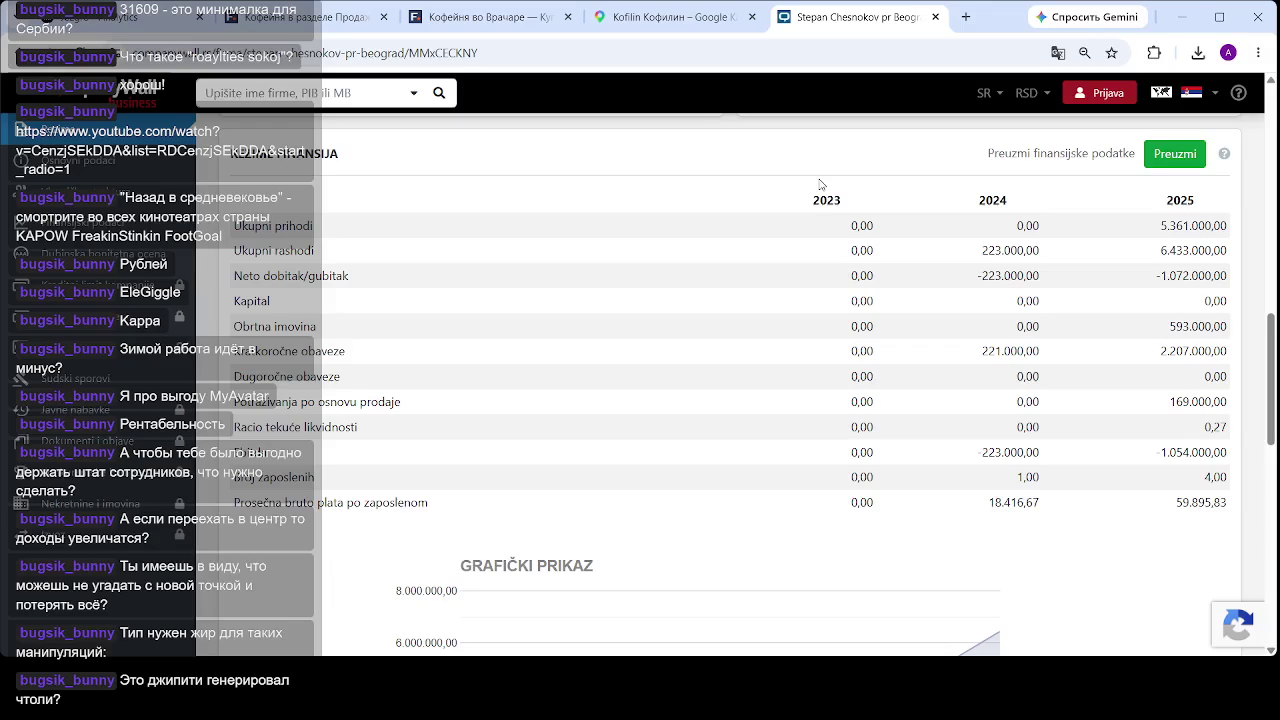
scroll(795, 240, "up", 3)
left_click(508, 17)
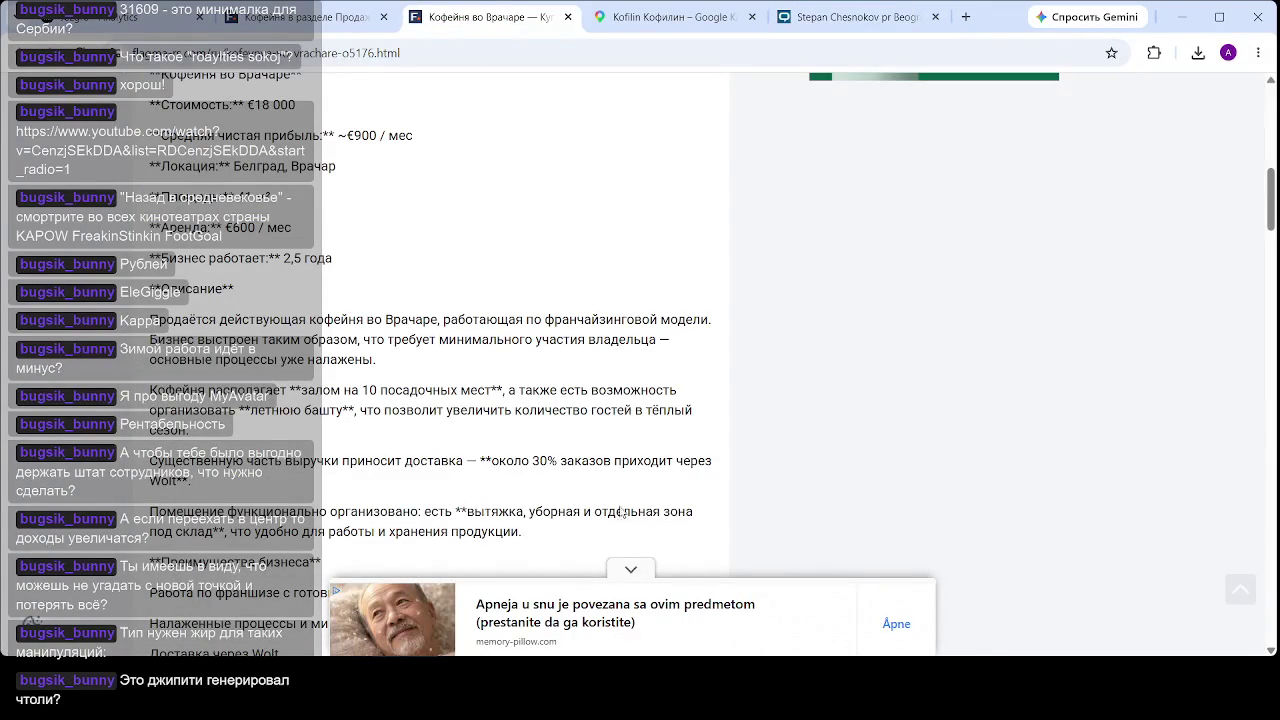
- Collapse the bottom ad banner and read the Vračar listing's price, profit, rent and description
left_click(631, 569)
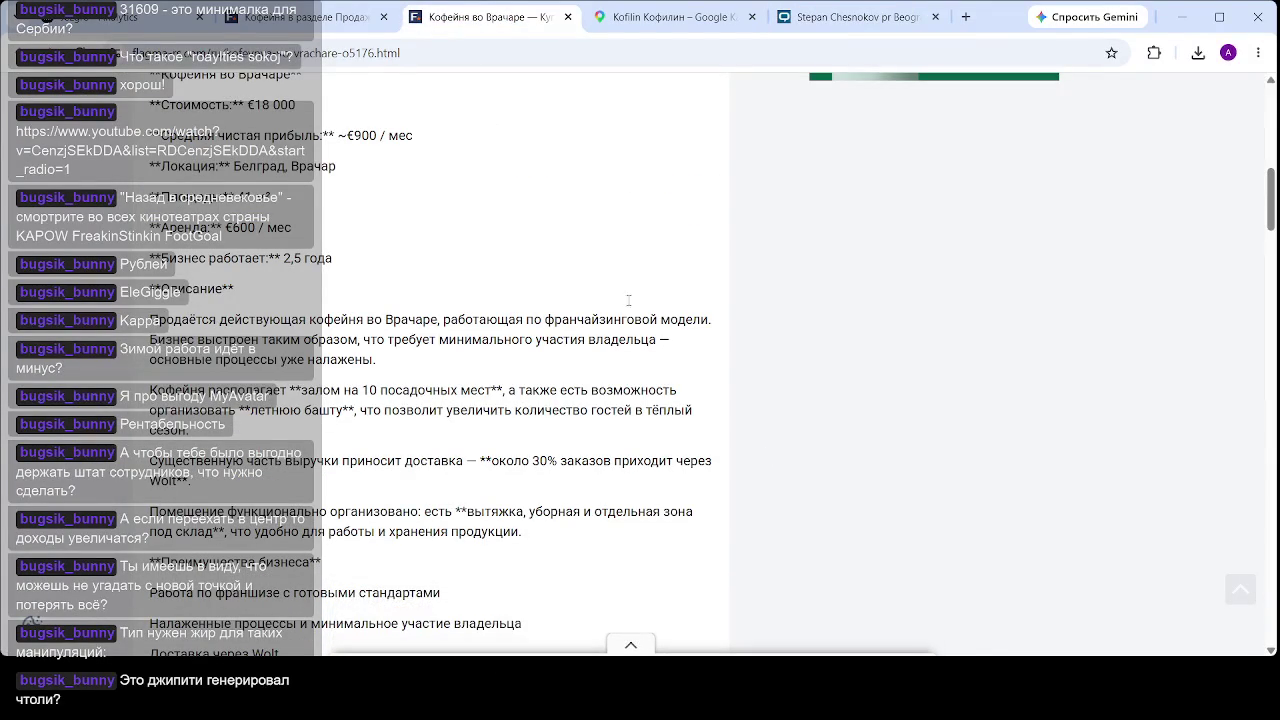
scroll(443, 299, "up", 4)
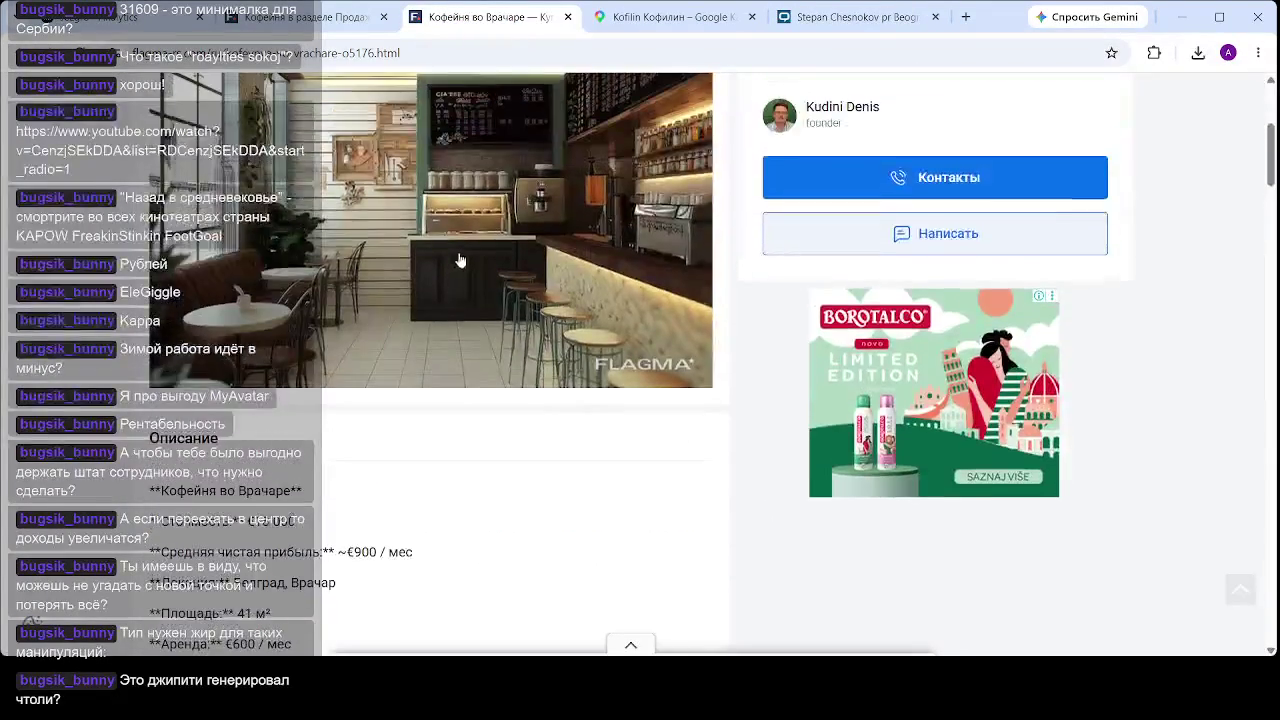
scroll(460, 261, "down", 3)
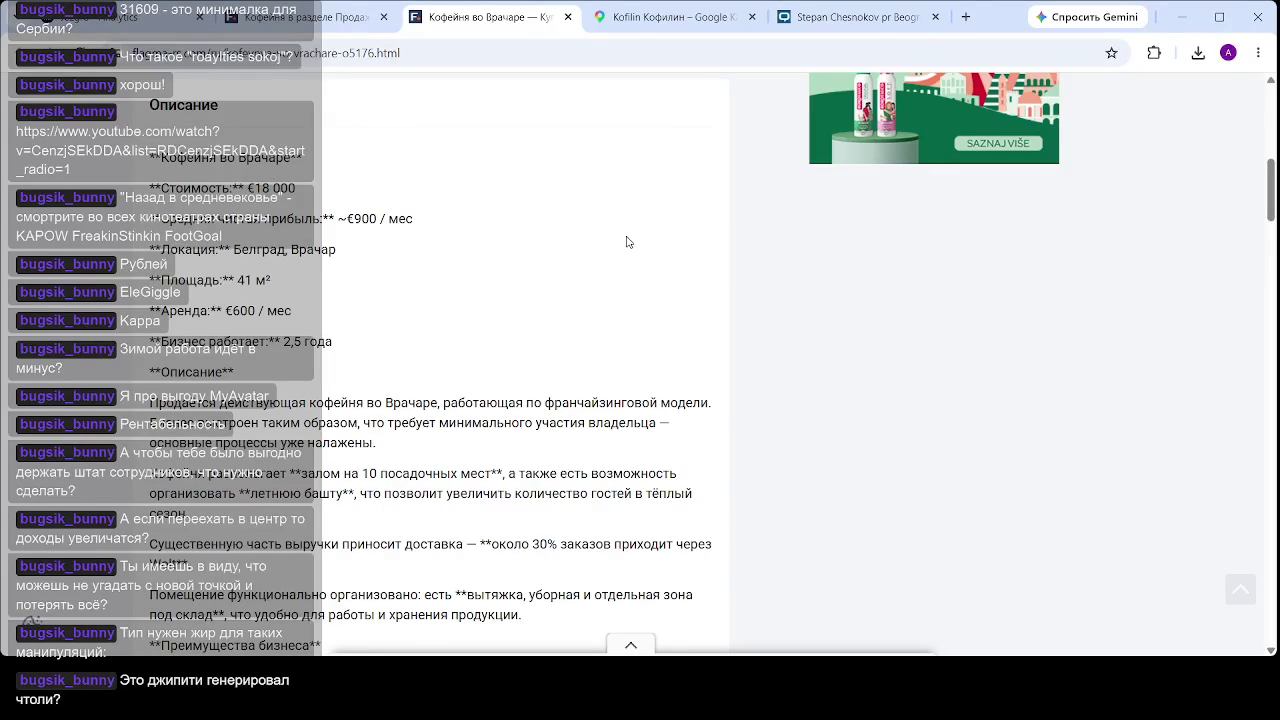
scroll(636, 223, "down", 2)
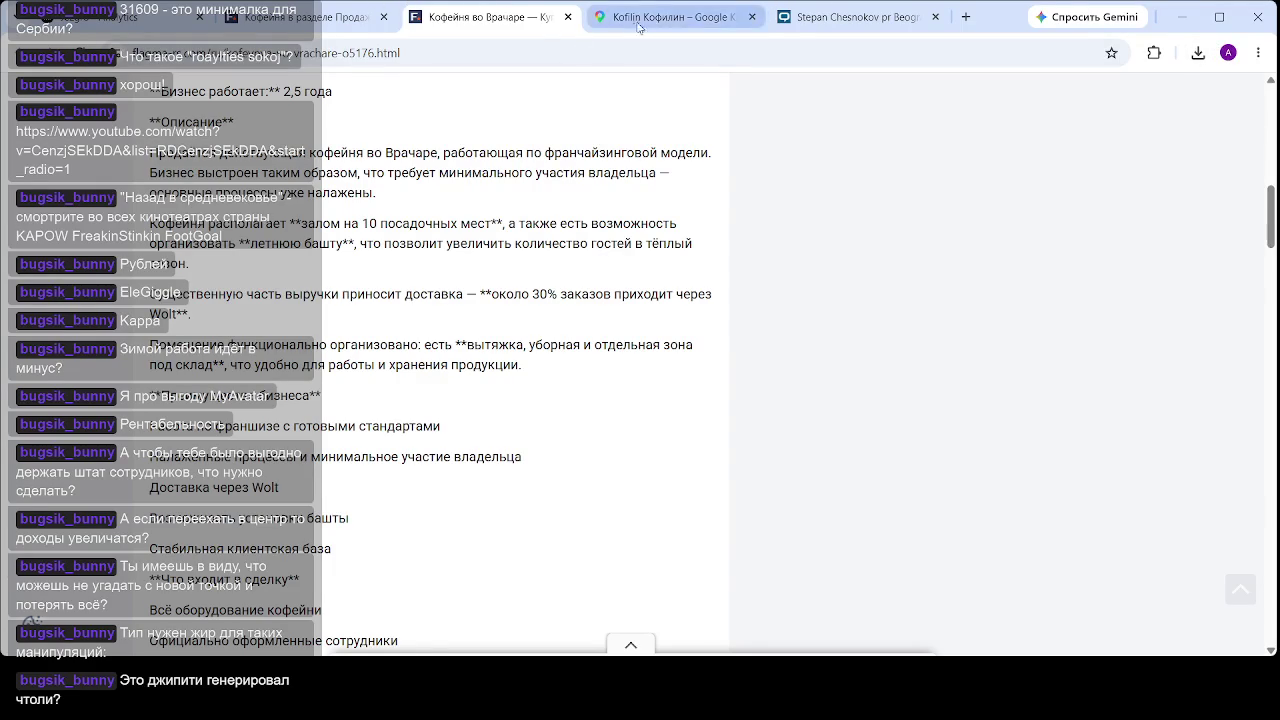
- Zoom through Kofilin's Street View photo and view its night storefront photo
left_click(680, 17)
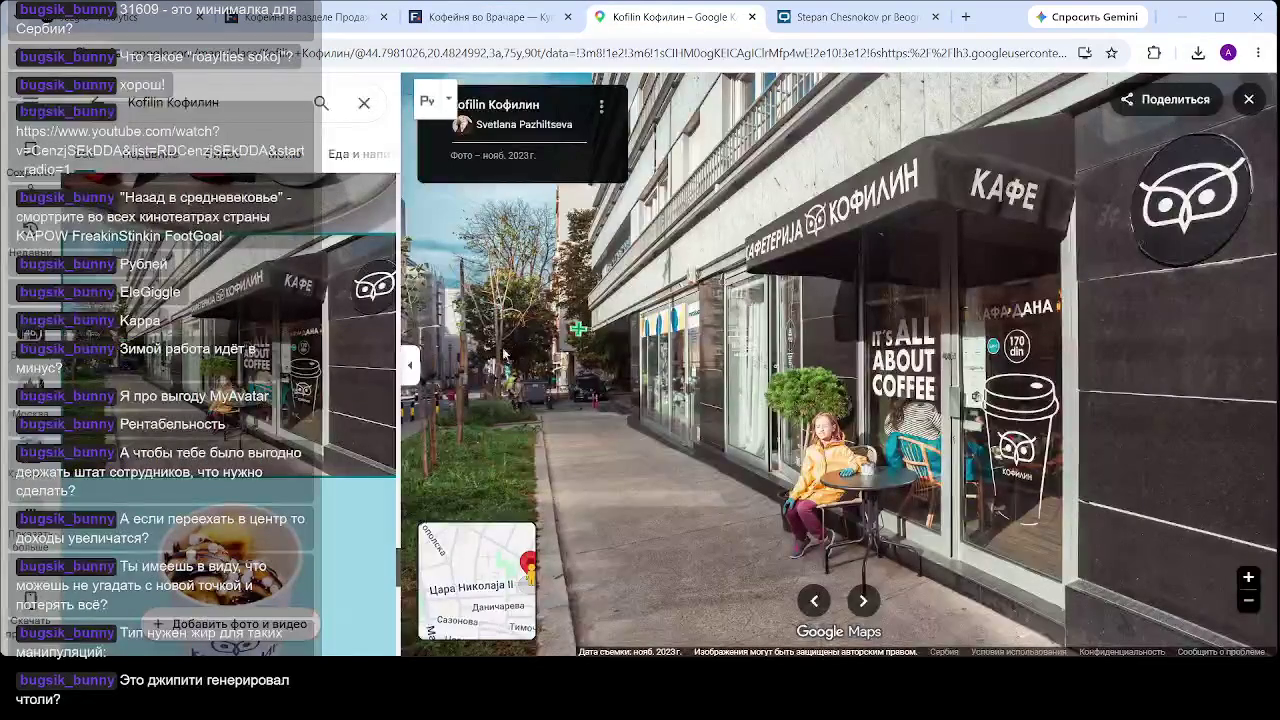
scroll(841, 503, "up", 5)
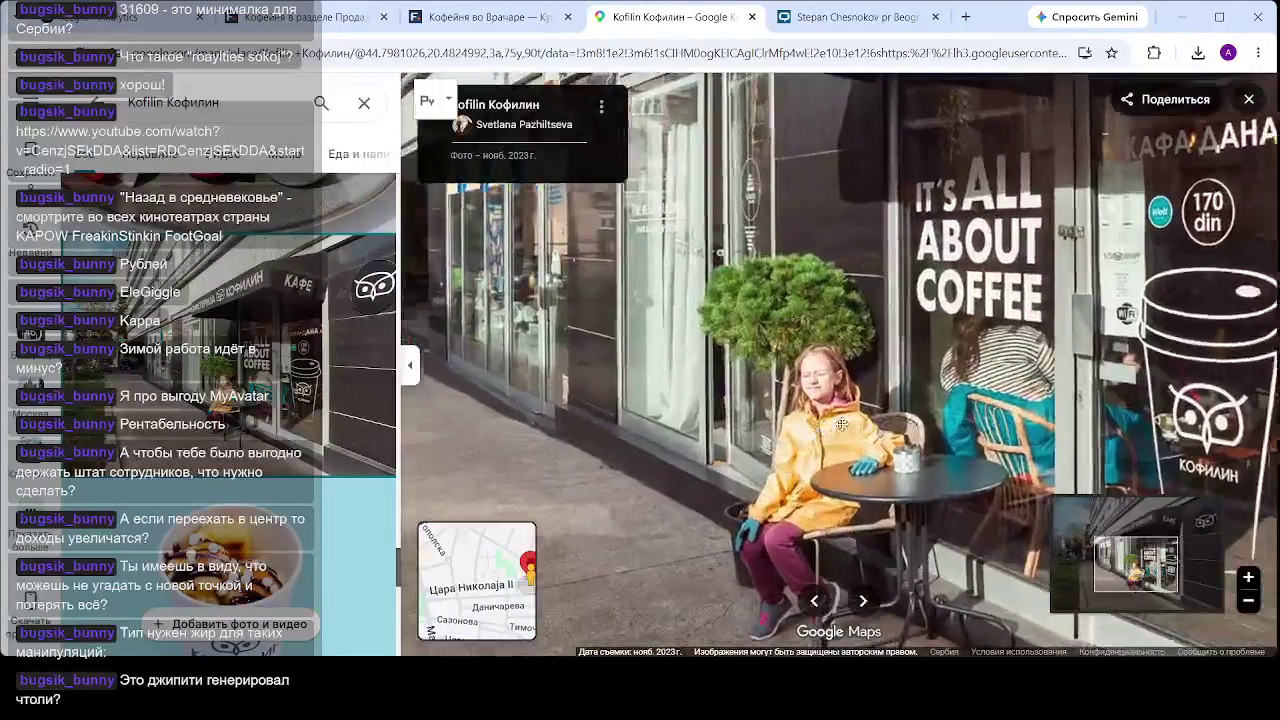
scroll(841, 422, "down", 5)
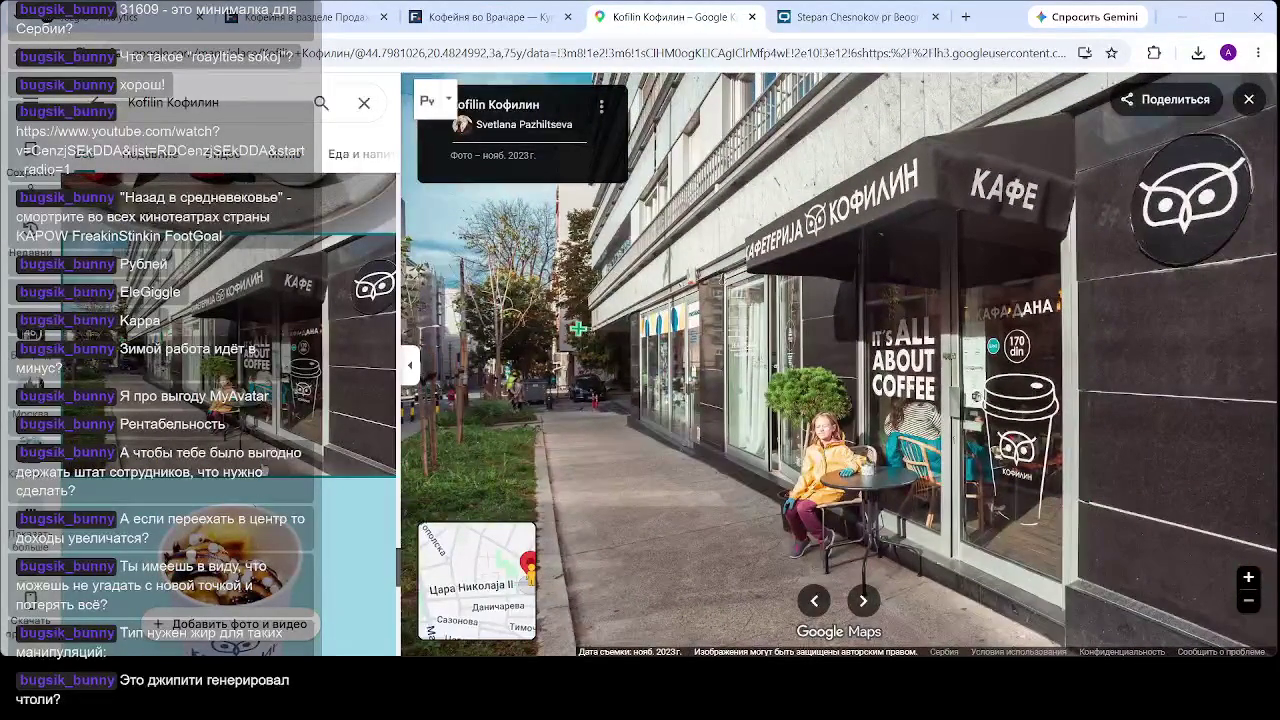
scroll(262, 538, "down", 3)
scroll(262, 524, "down", 5)
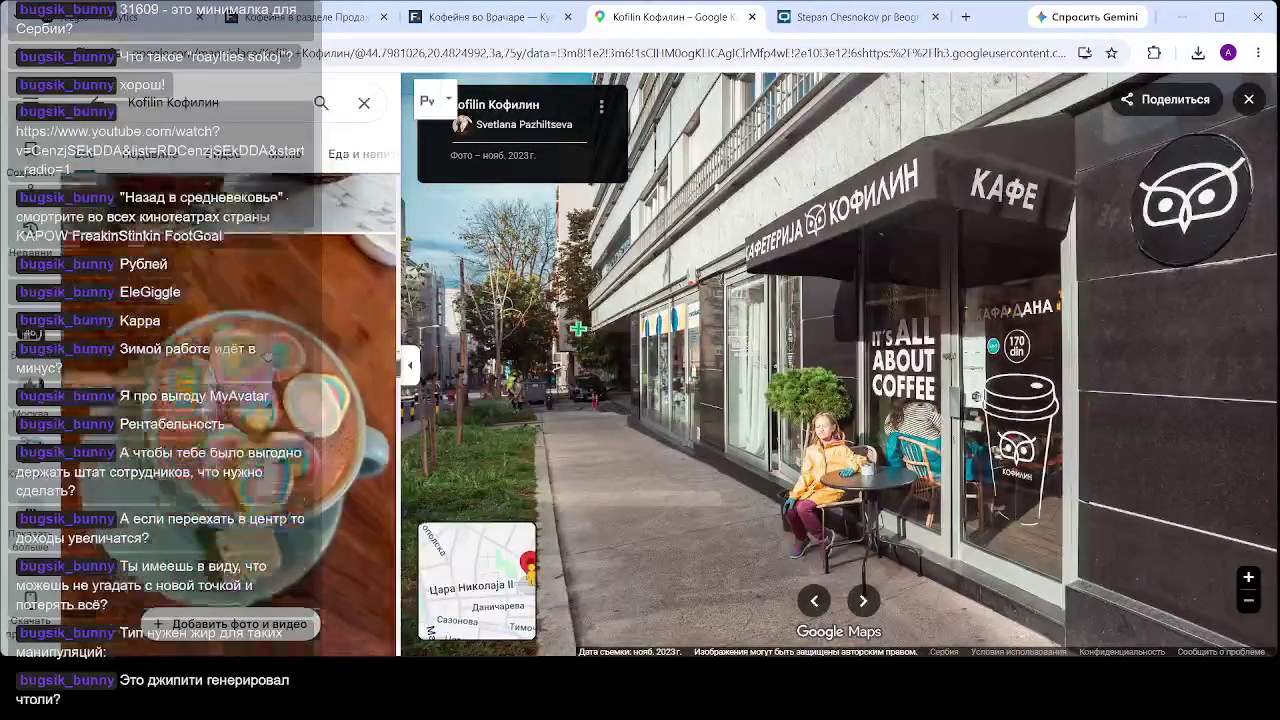
scroll(270, 355, "down", 2)
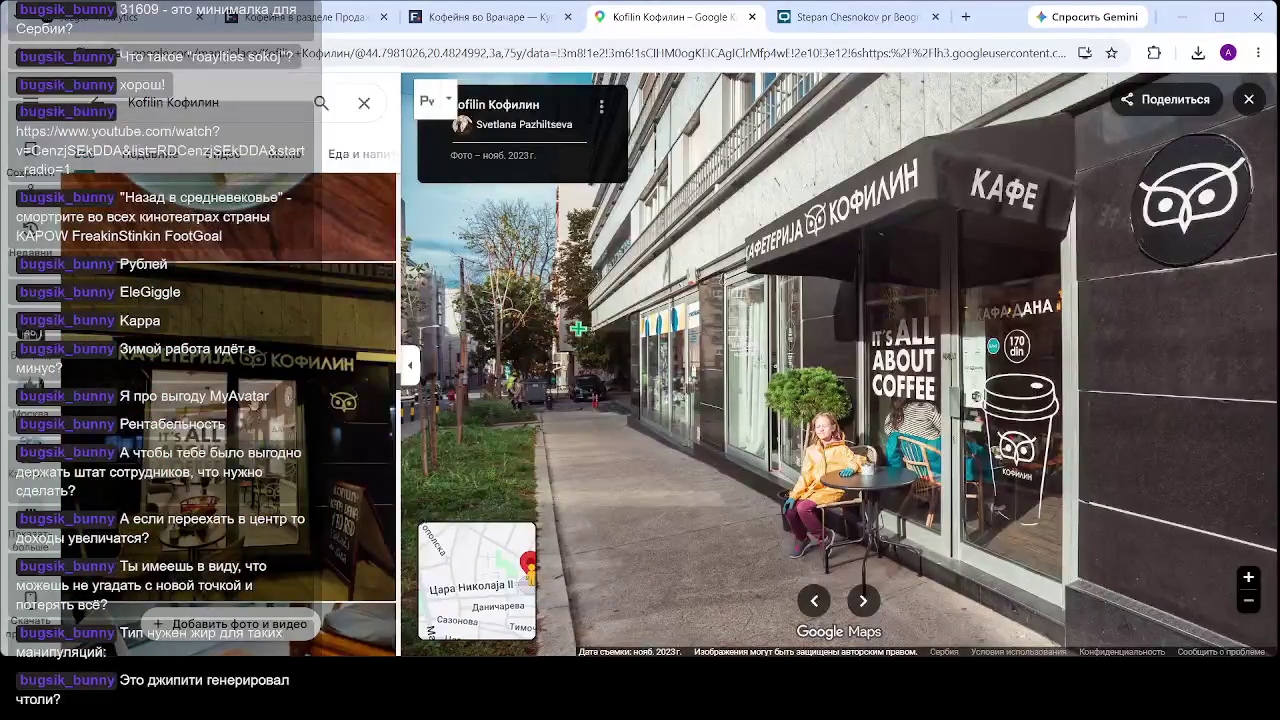
left_click(232, 418)
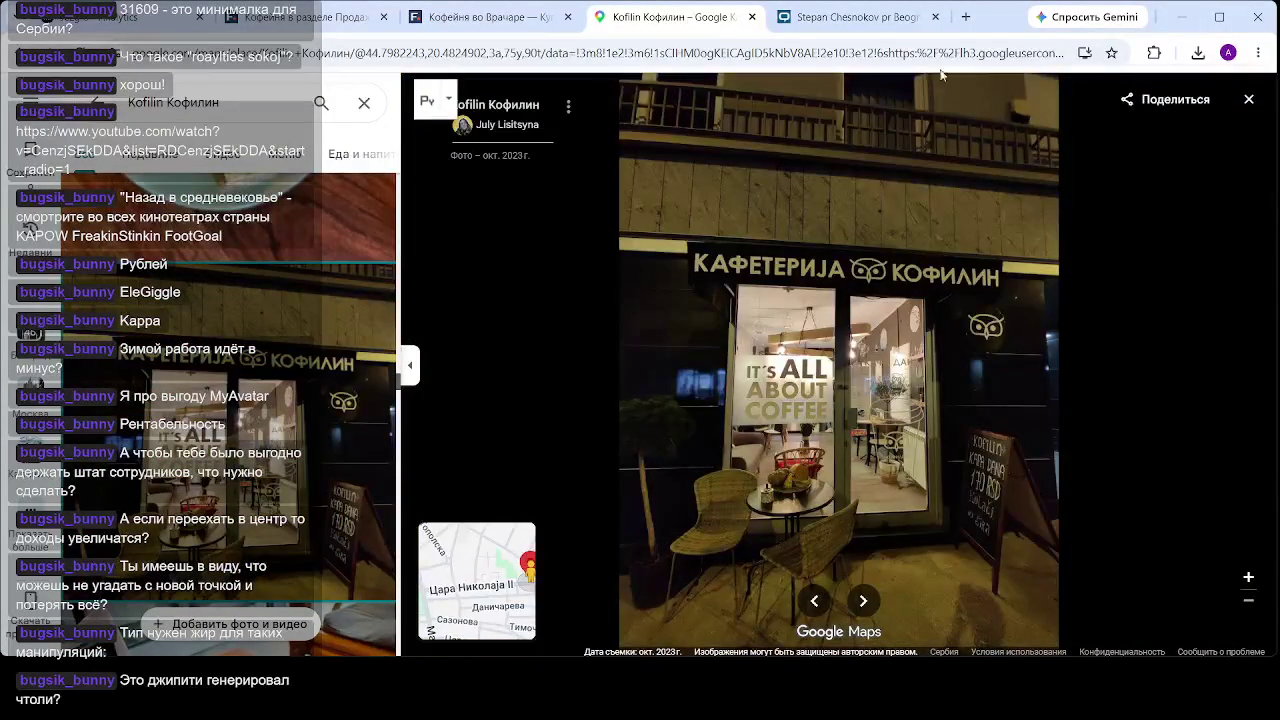
left_click(1249, 99)
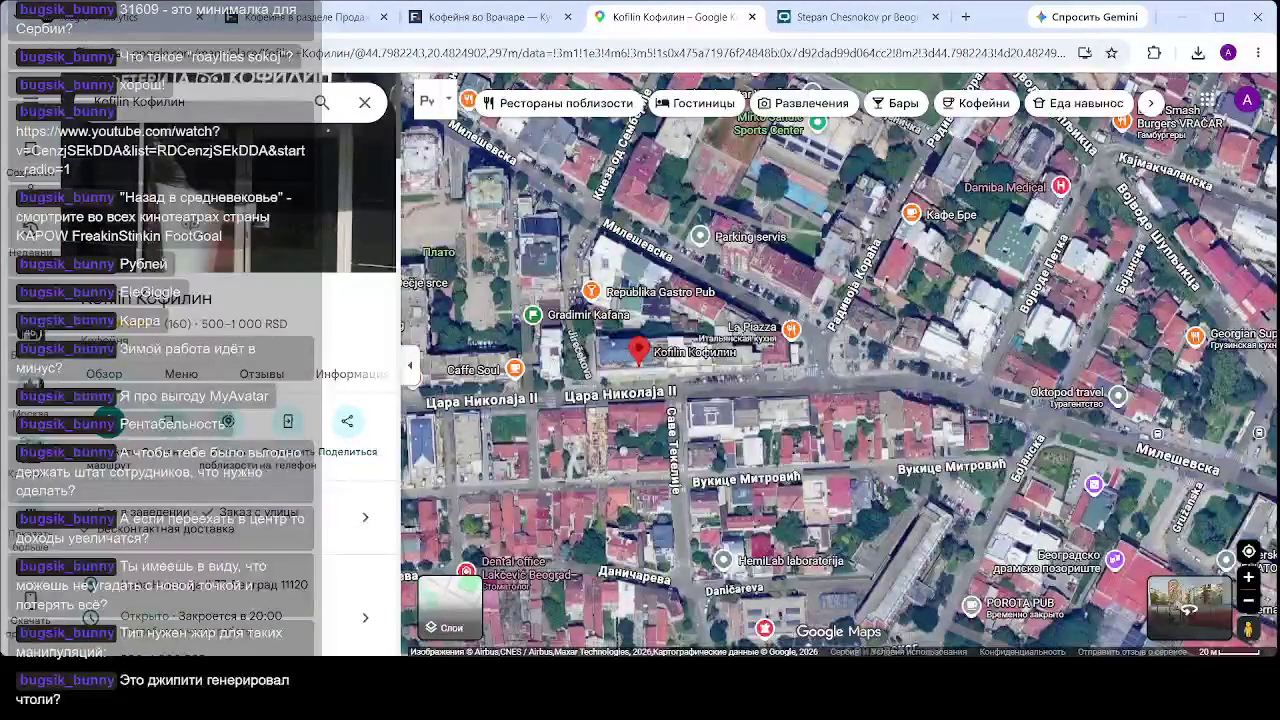
- Pan west along Cara Nikolaja II and open the nearby Caffe Soul place
scroll(710, 385, "up", 2)
left_click_drag(712, 384, 1050, 372)
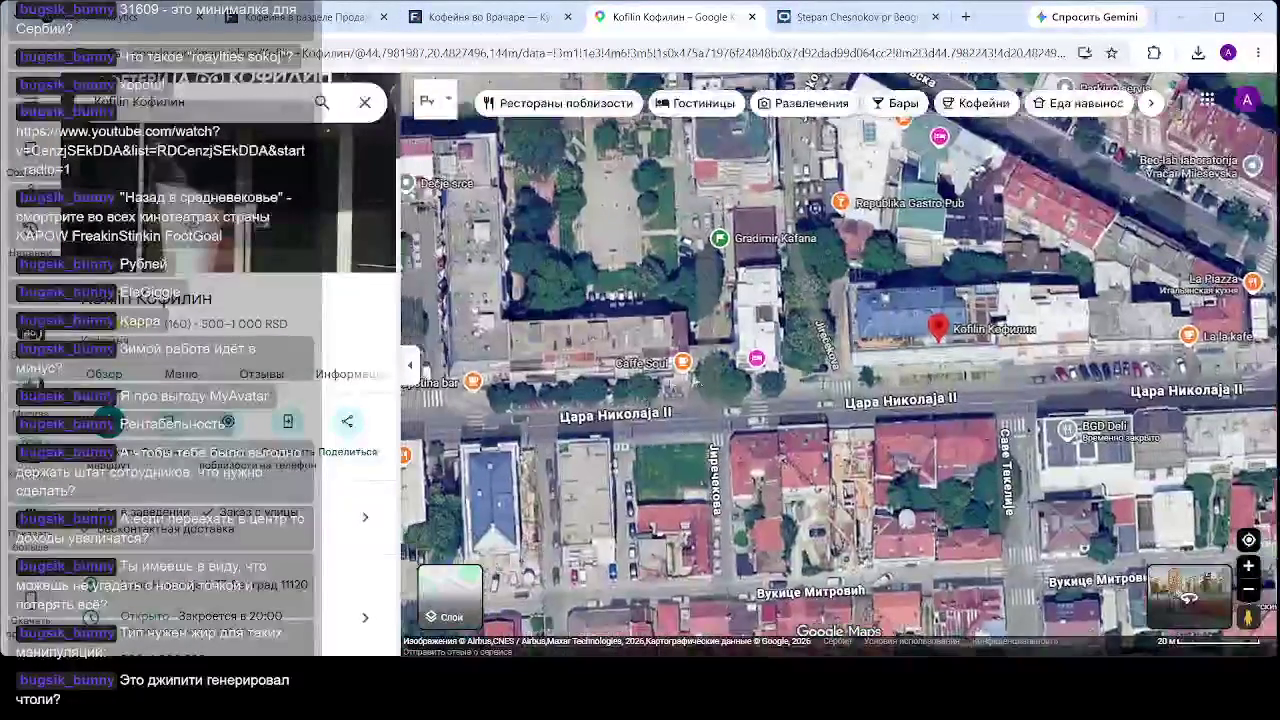
left_click(691, 363)
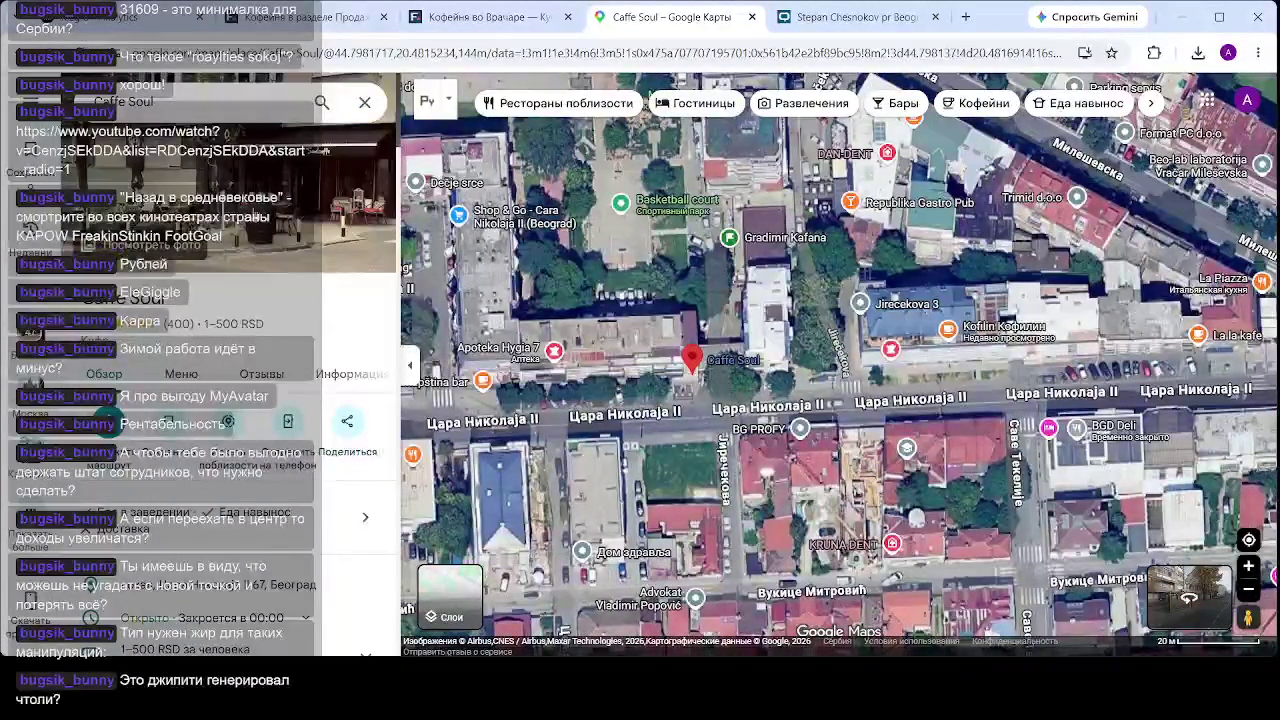
- Browse Caffe Soul's photos including the teal-car night shot, then zoom the satellite map onto Kofilin
left_click(250, 200)
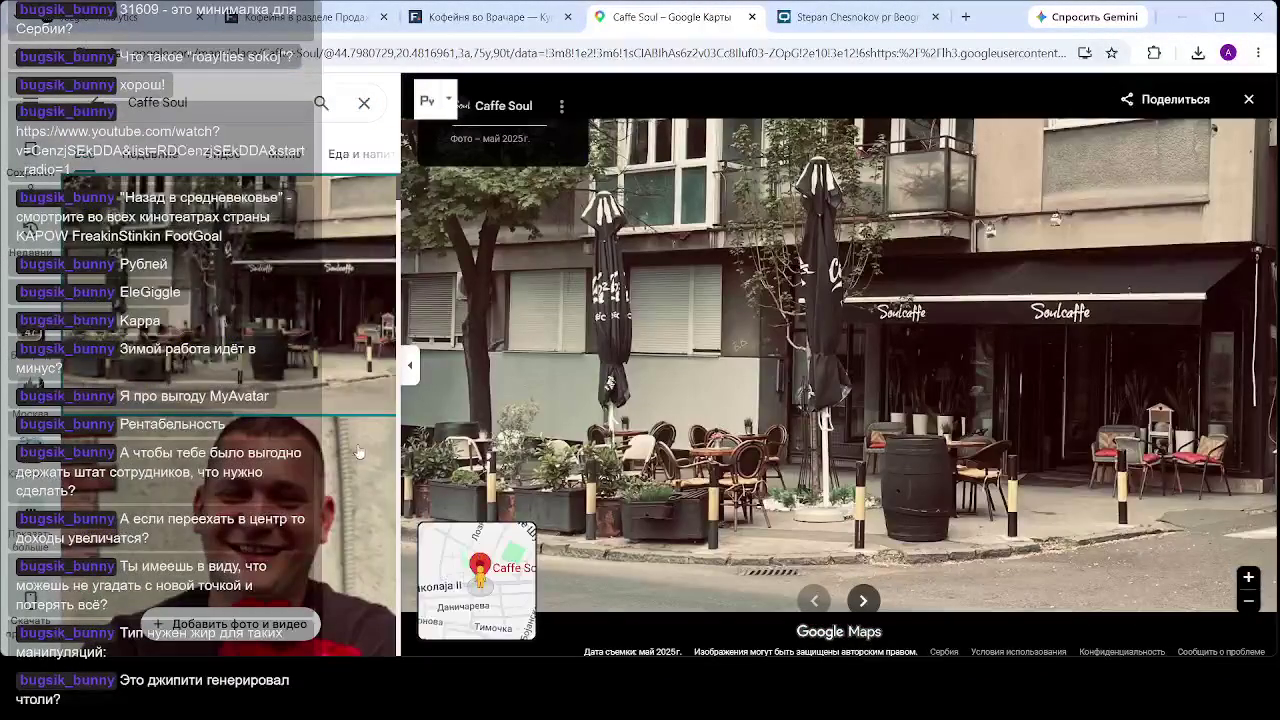
scroll(330, 452, "down", 5)
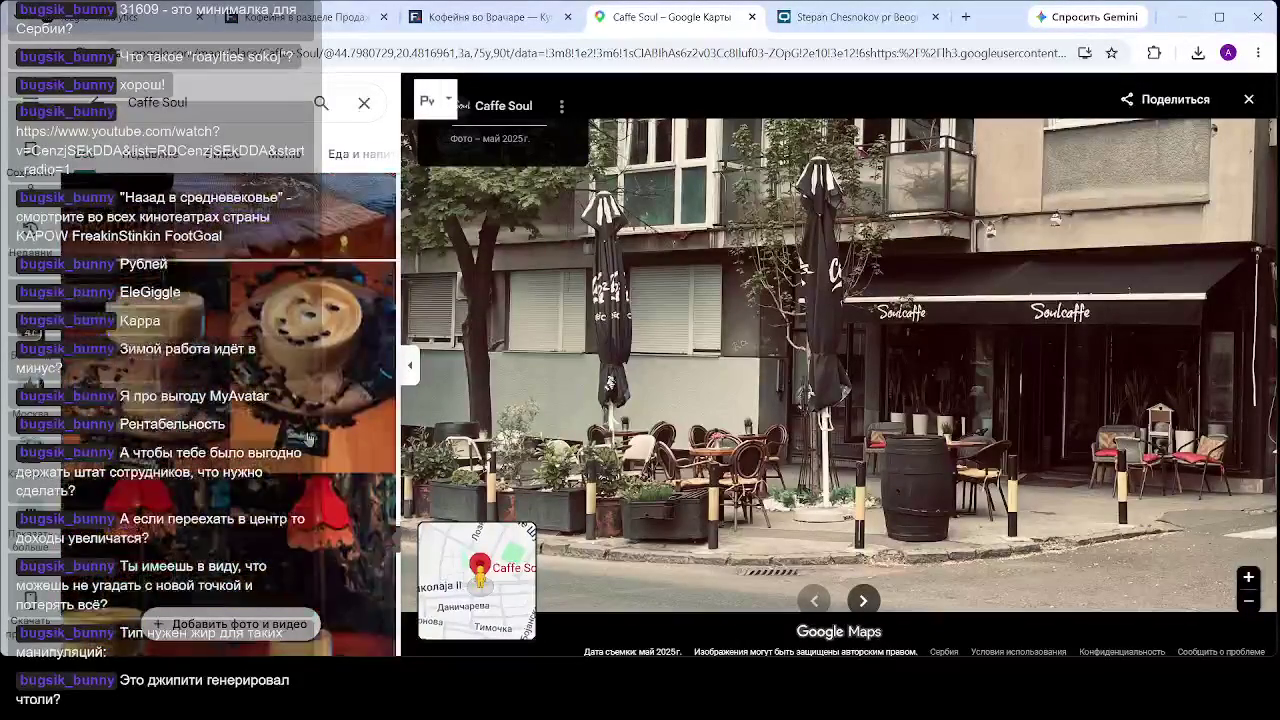
left_click(308, 440)
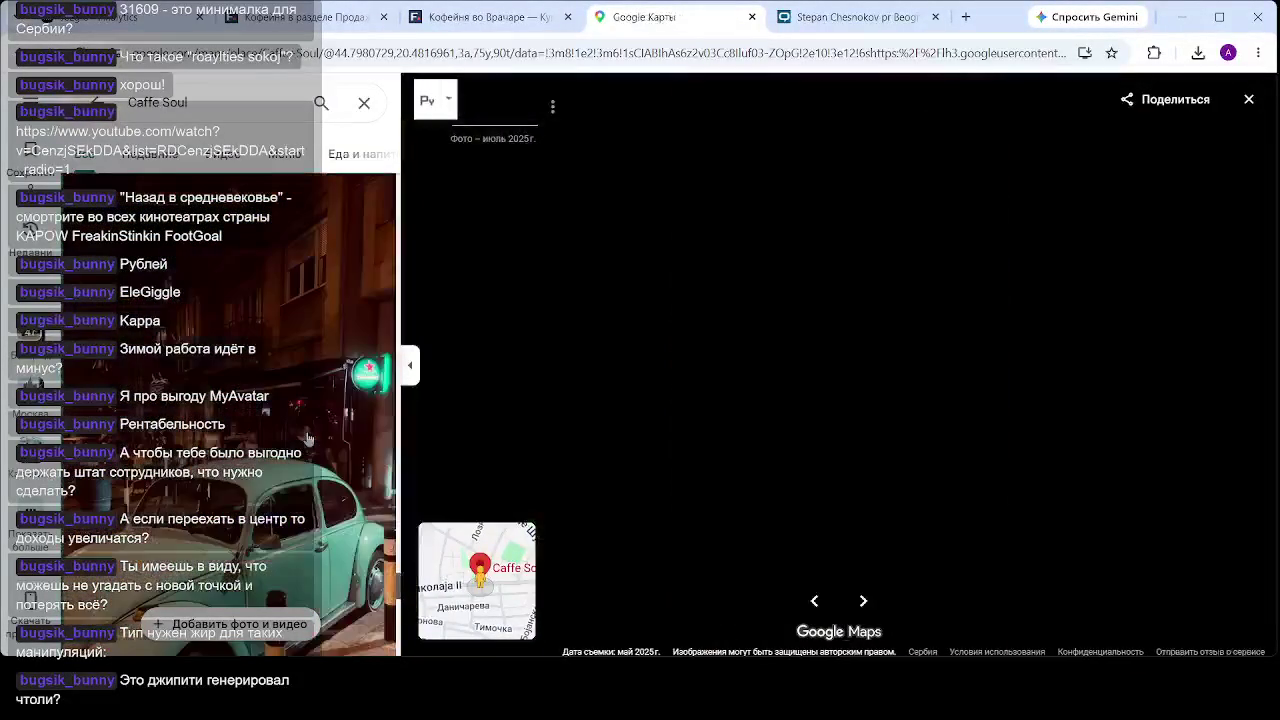
scroll(797, 387, "up", 2)
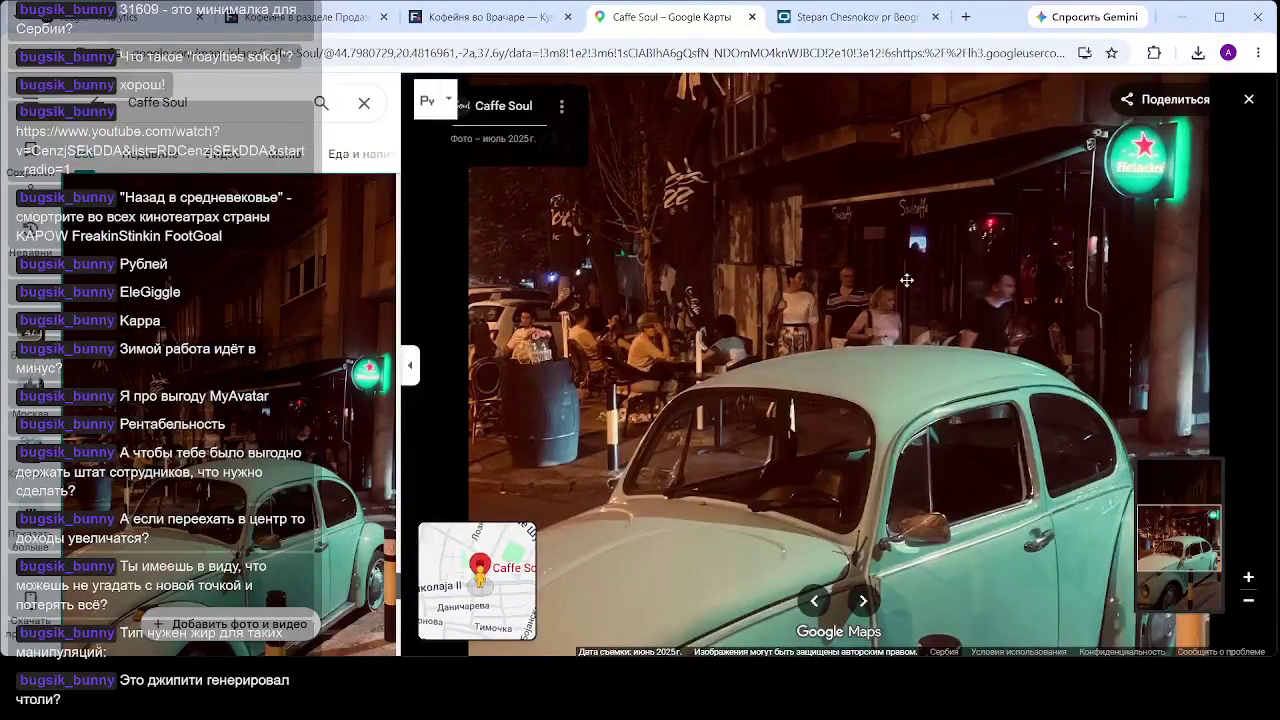
scroll(902, 274, "down", 2)
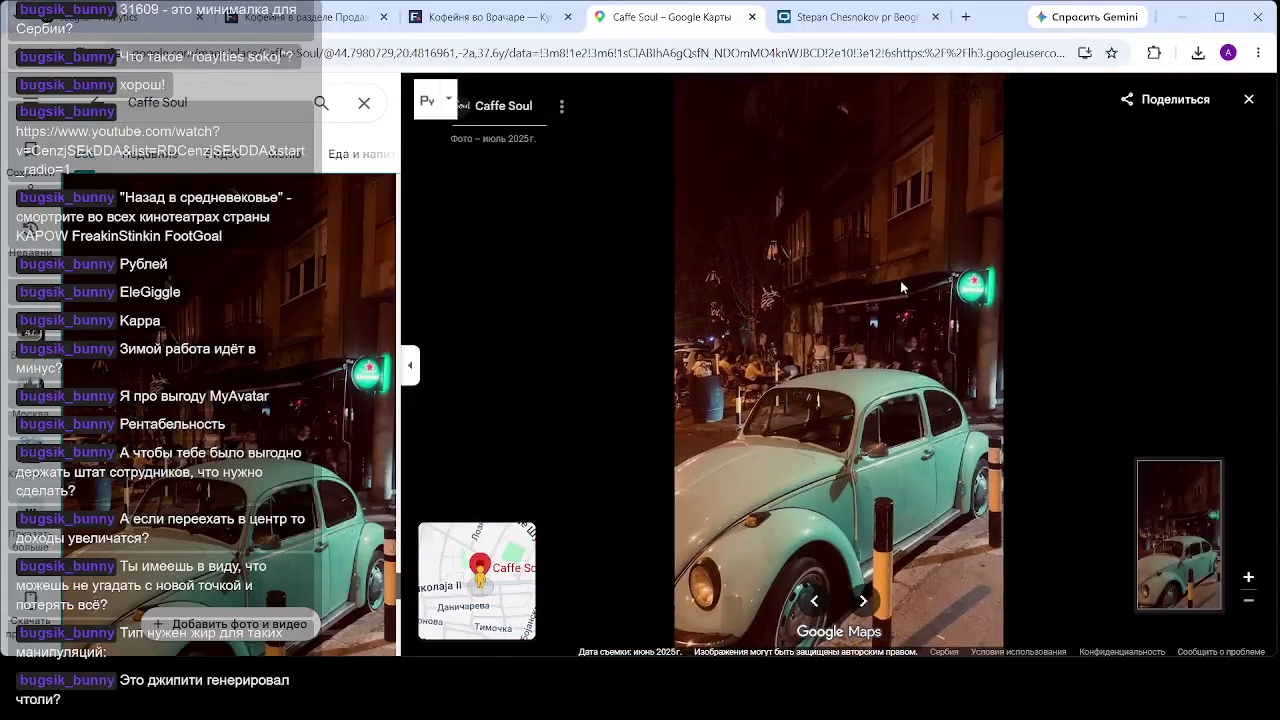
scroll(235, 440, "down", 5)
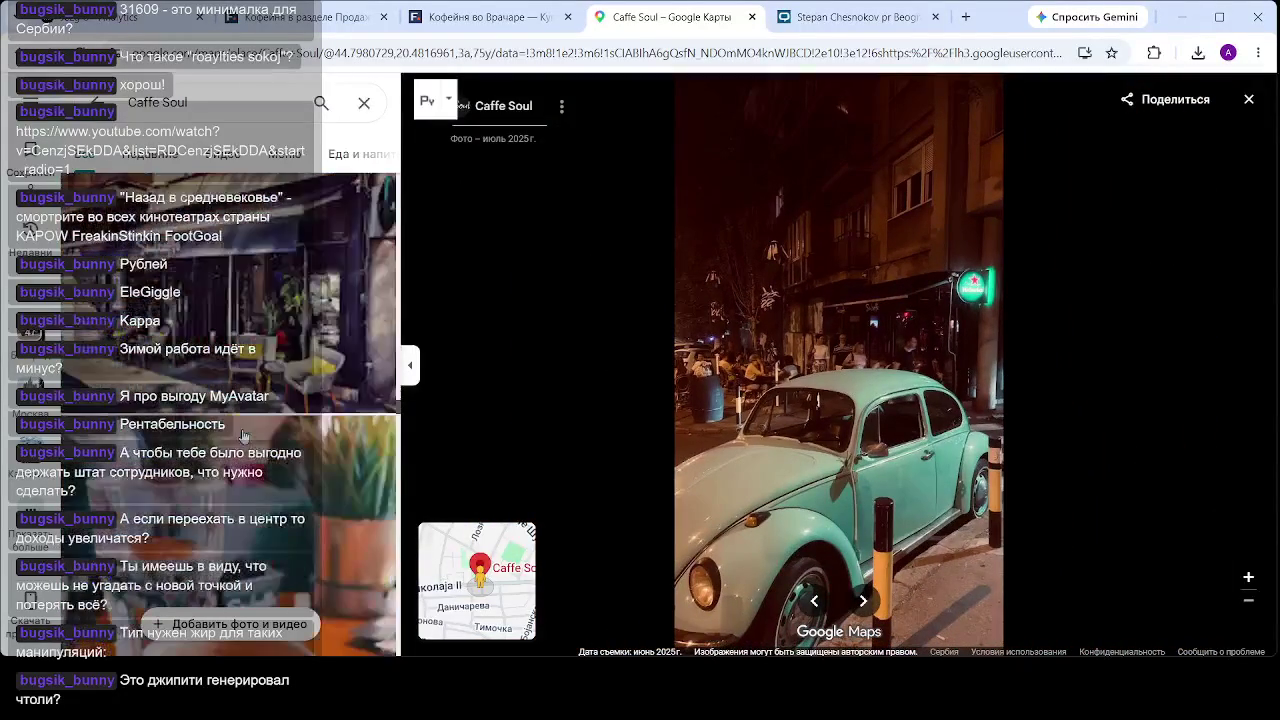
scroll(243, 436, "up", 3)
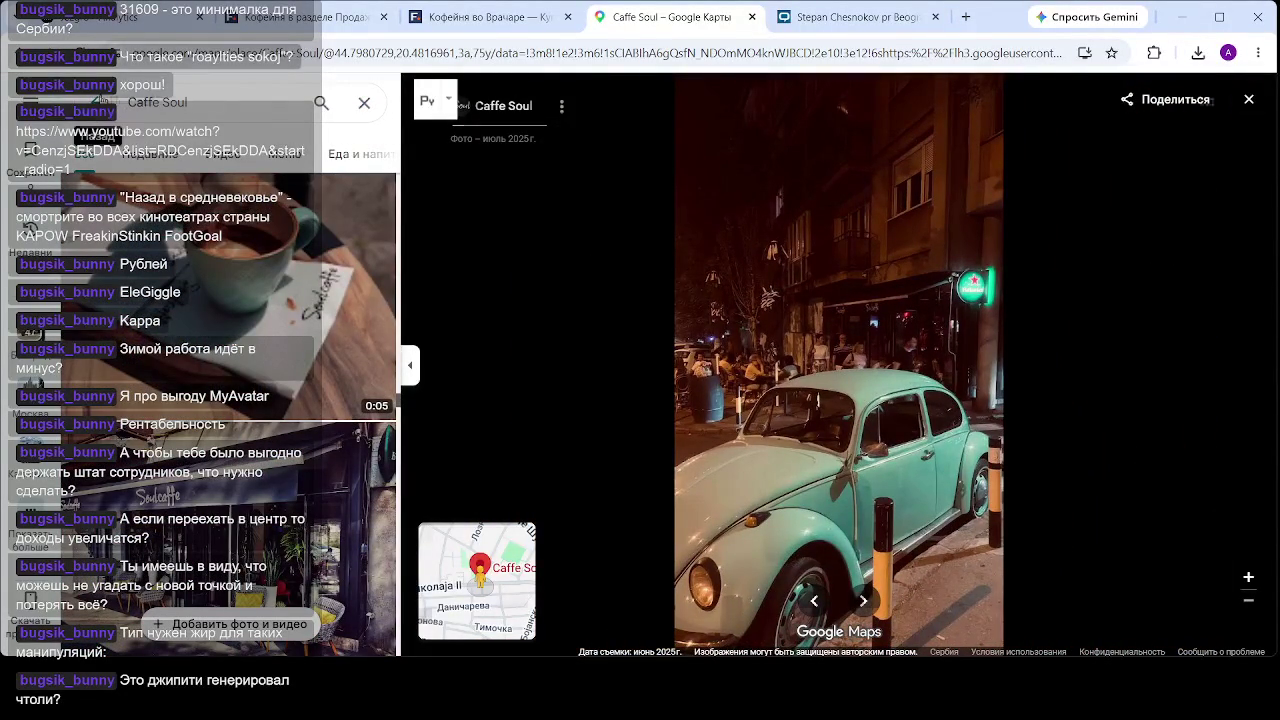
left_click(100, 100)
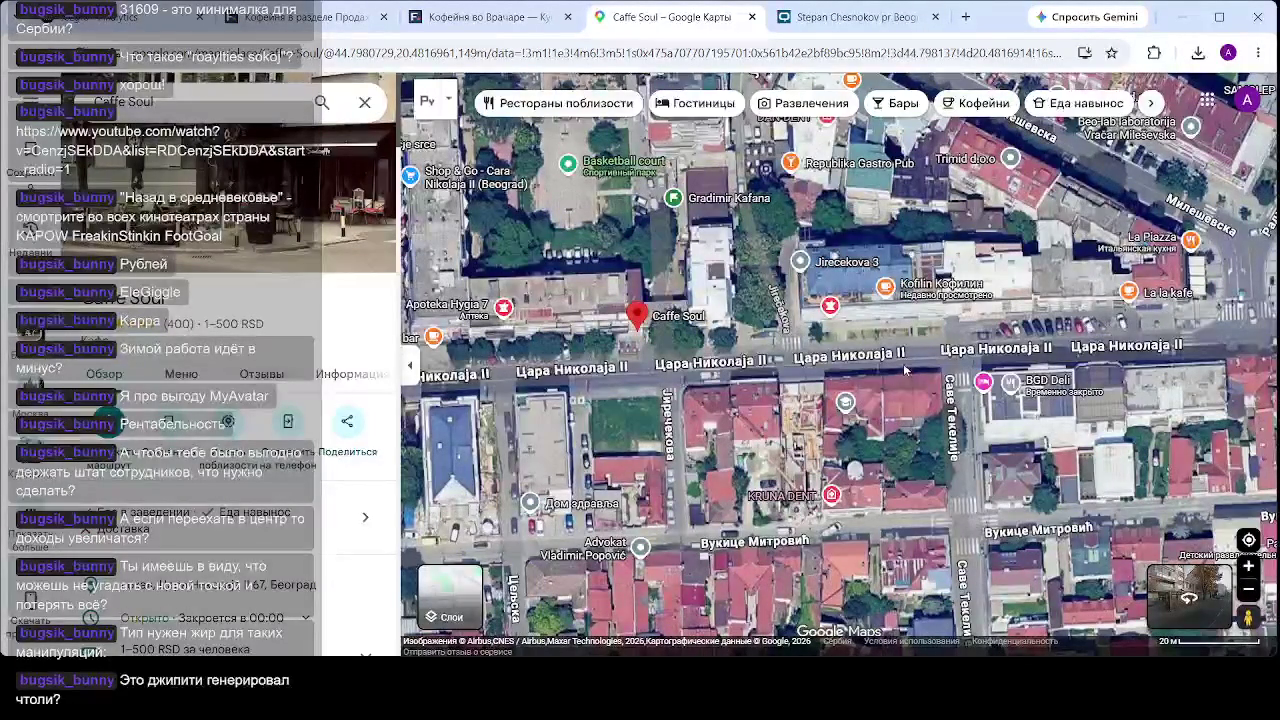
scroll(913, 330, "up", 3)
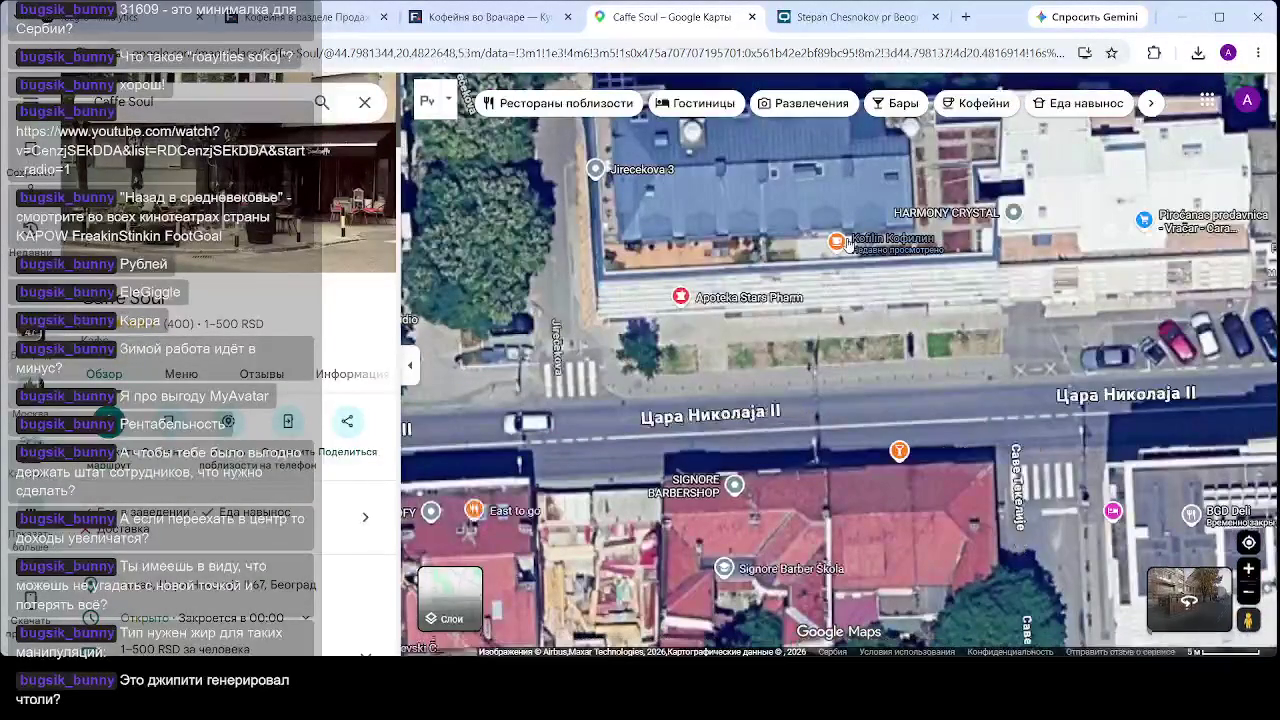